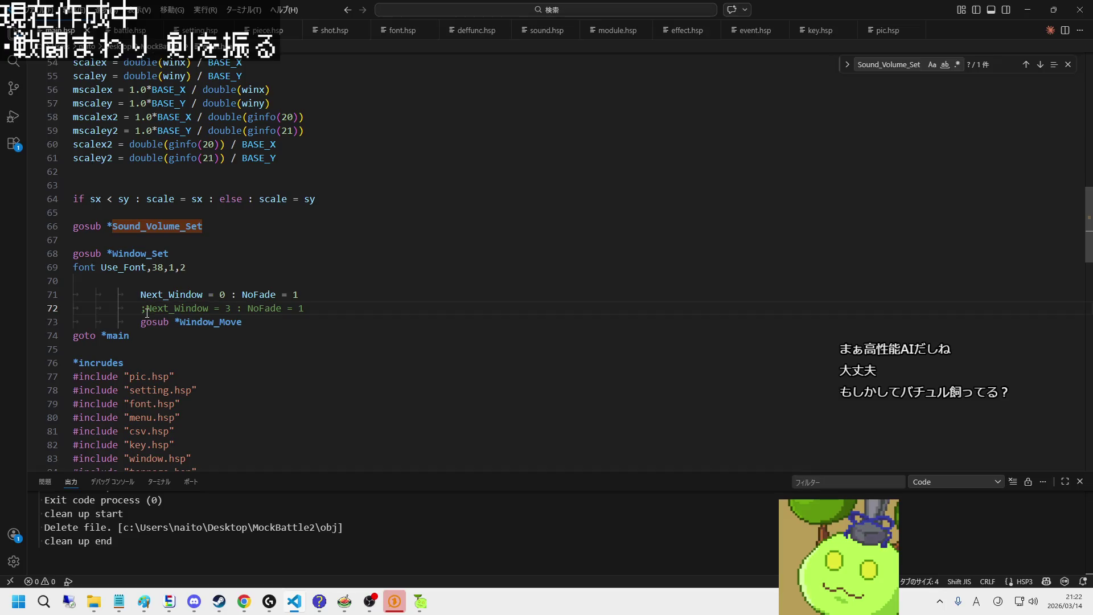
Step: Try a run with Next_Window = 3 active, then comment it out again and run from the title screen
key(BackSpace)
key(F5)
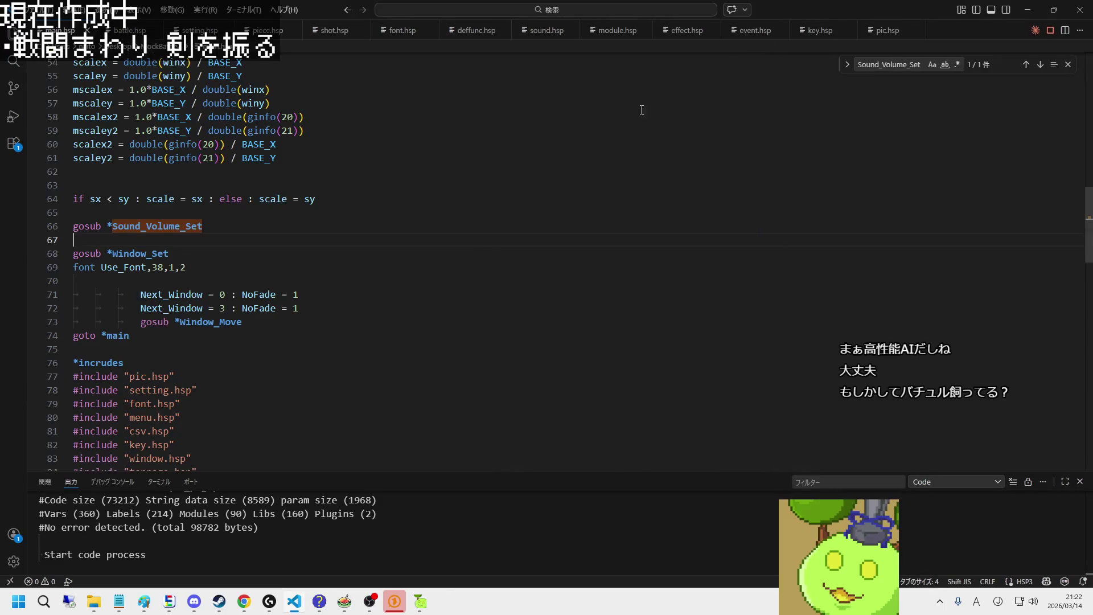
click(364, 311)
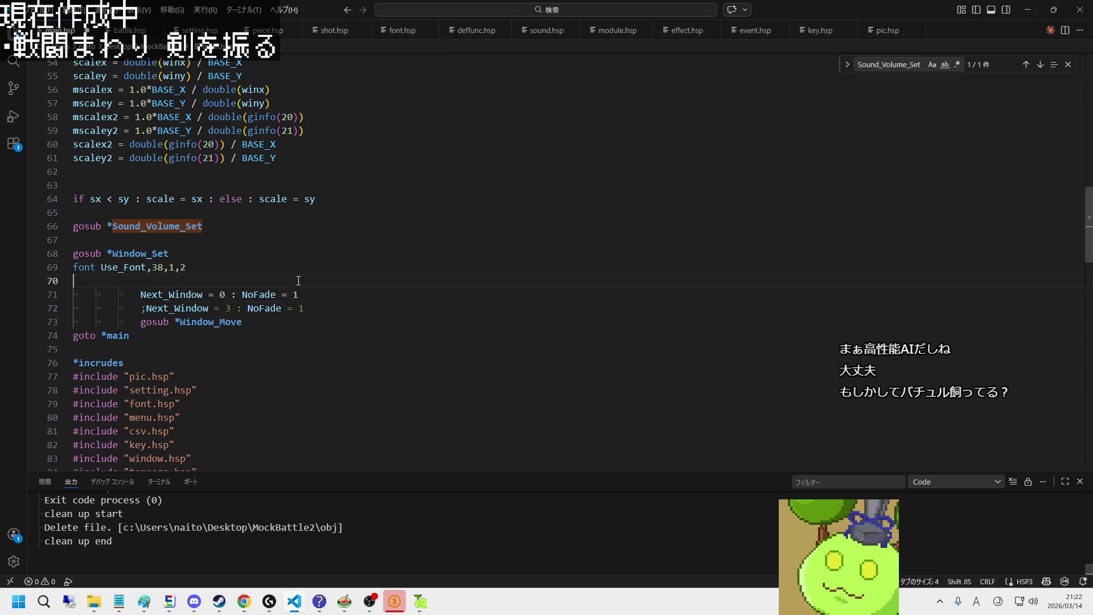
key(ctrl+slash)
key(F5)
Step: Adjust the BGM volume on the game's options screen, save, and close the game
click(470, 439)
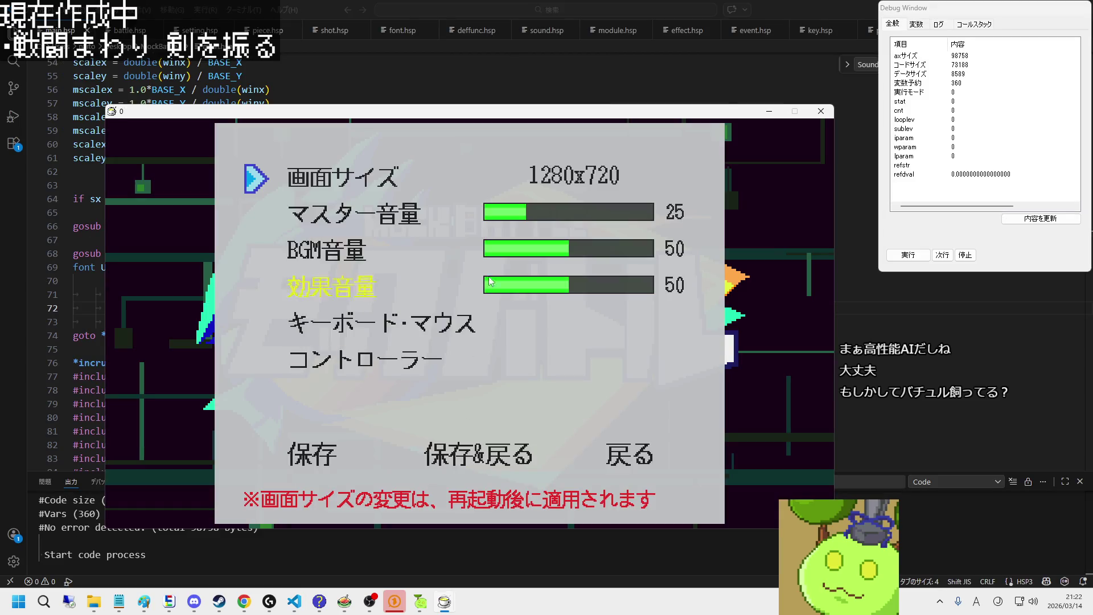
click(490, 246)
click(478, 521)
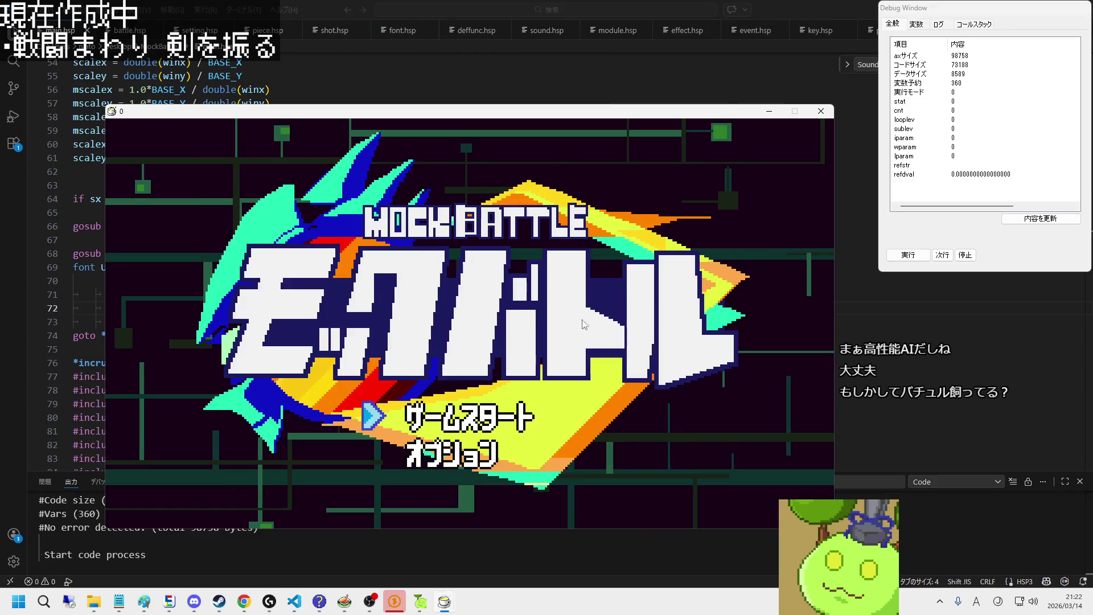
click(820, 111)
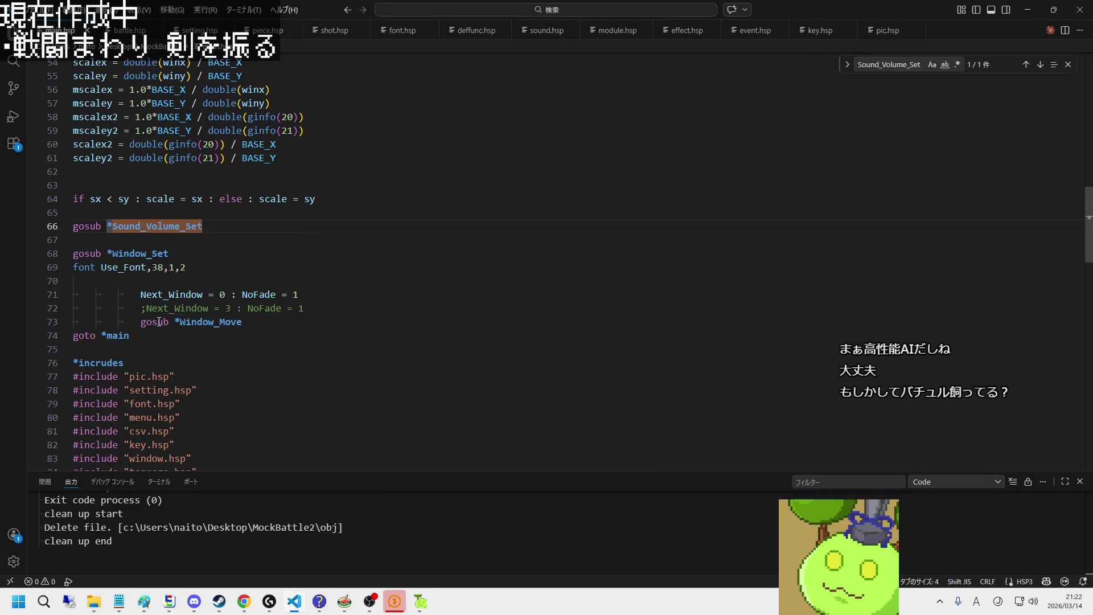
Step: Delete the ';' on line 72 to re-enable Next_Window = 3 and launch the game
click(148, 308)
key(BackSpace)
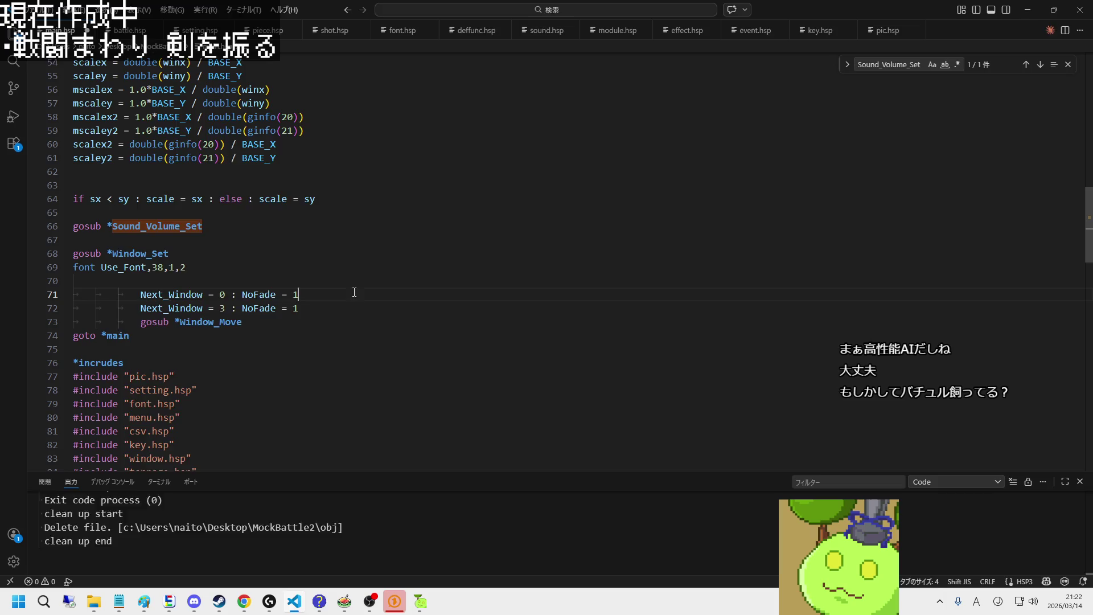
key(F5)
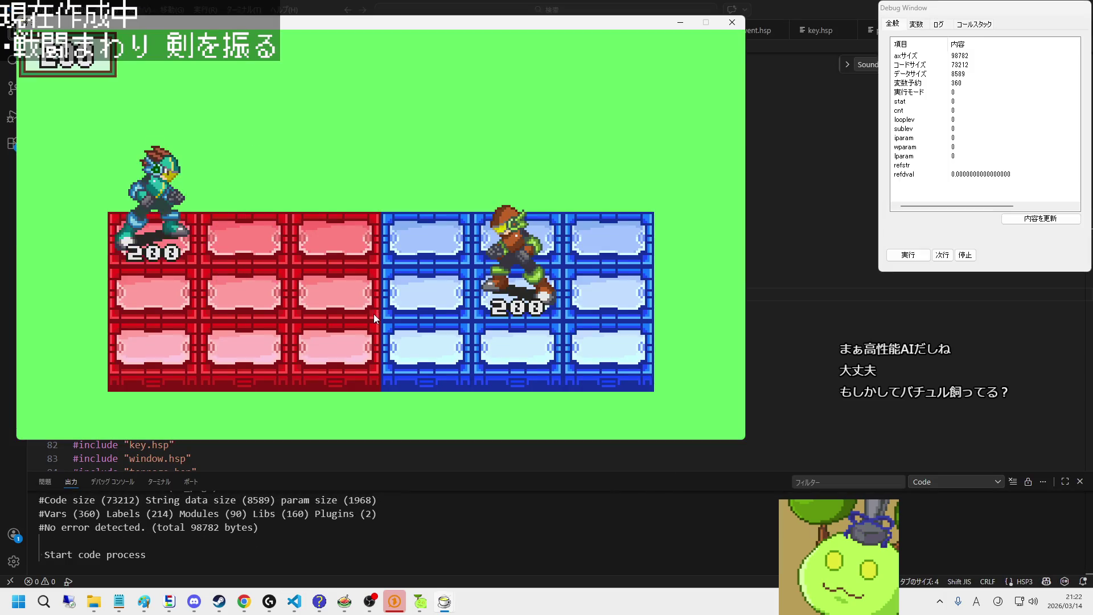
Step: Move the navi across the grid, firing the buster and swinging the sword in the top row
key(Right)
key(Down)
key(z)
key(Down)
key(Up)
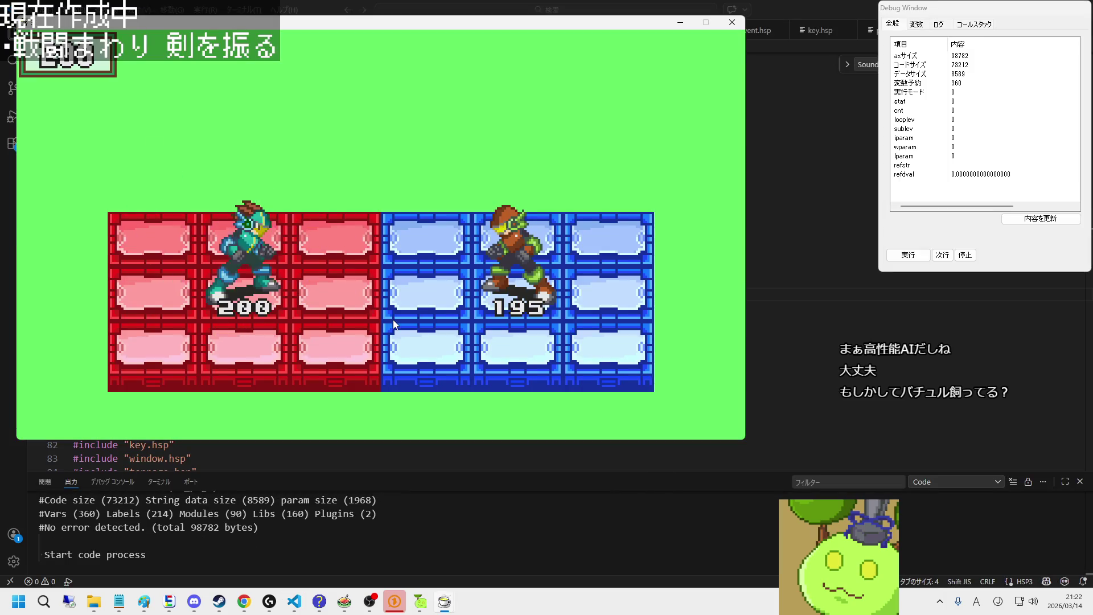
key(x)
key(Up)
key(x)
key(Right)
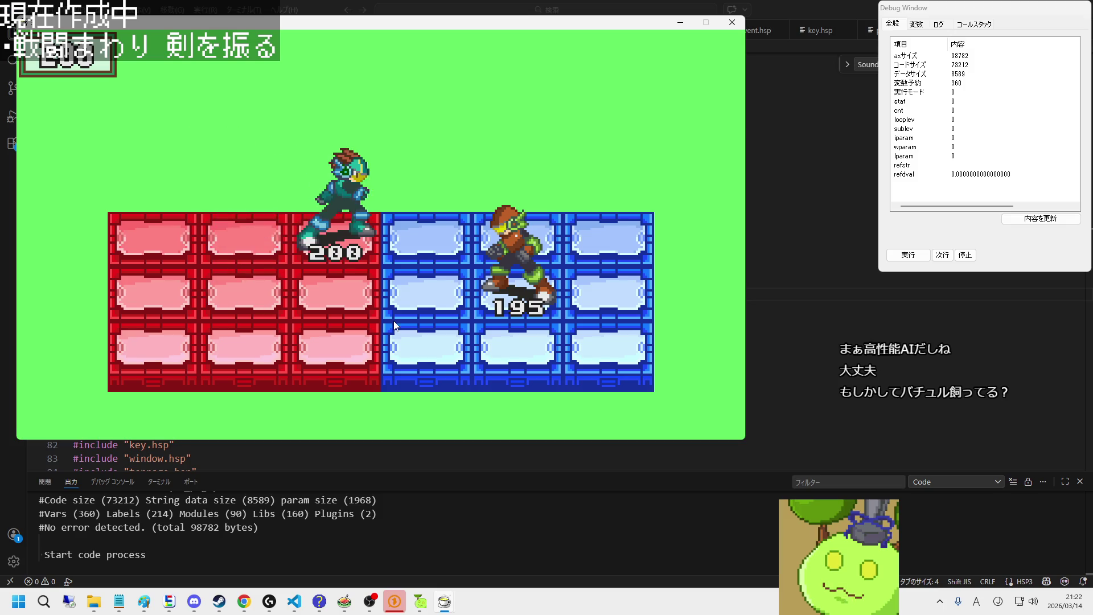
key(x)
Step: Swing the sword in column 2's middle, bottom and top rows
key(Left)
key(x)
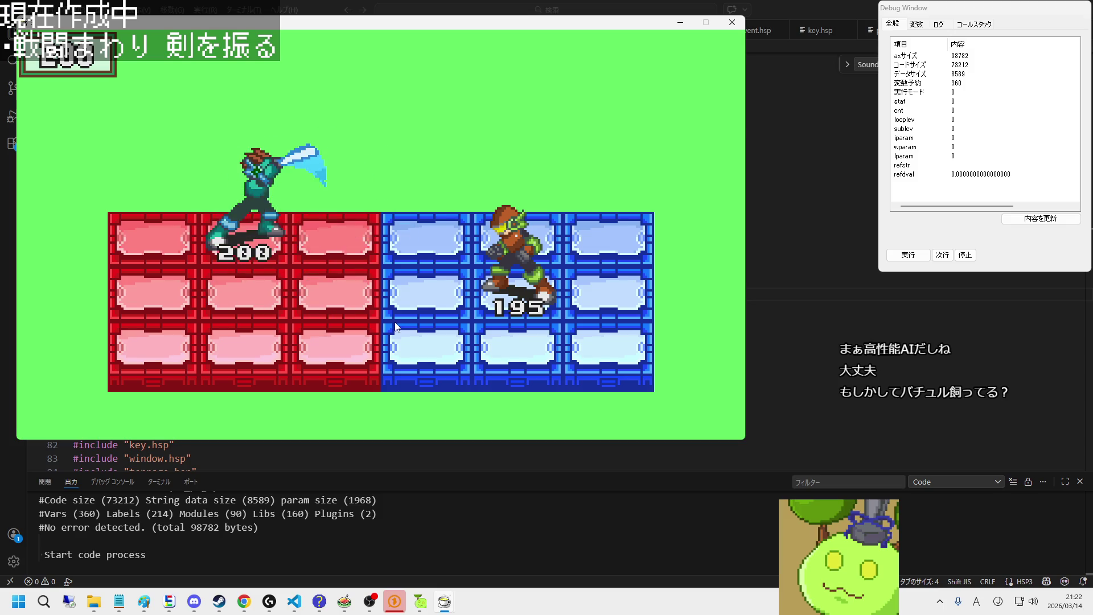
key(Down)
key(x)
key(Down)
key(x)
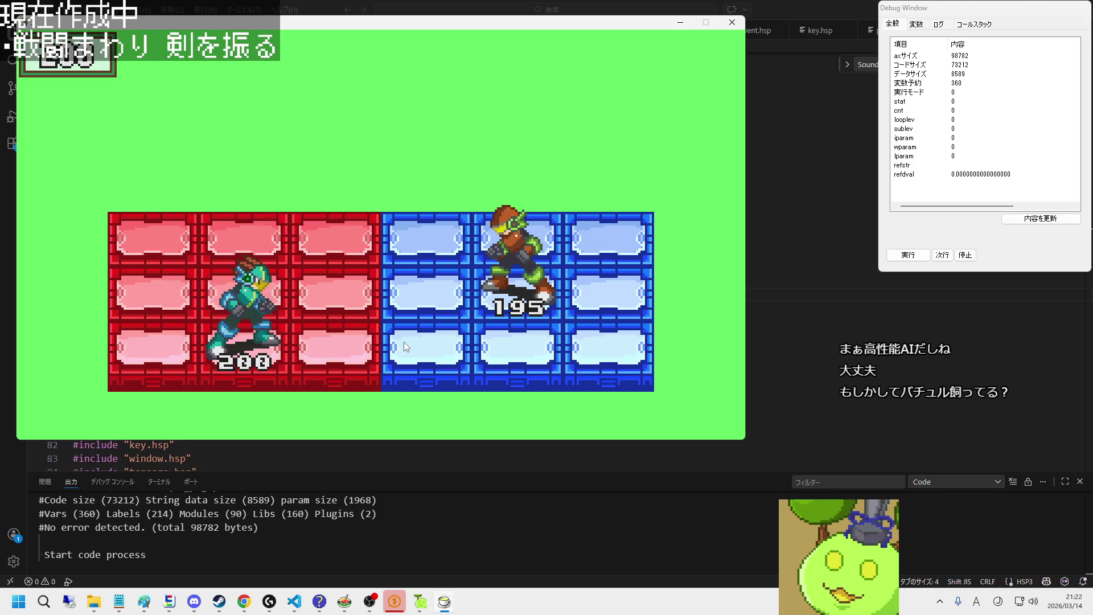
key(Up)
key(Up)
key(x)
key(Down)
Step: Finish swinging with enemy HP at 195, close the game, and switch to setting.hsp
key(Right)
key(x)
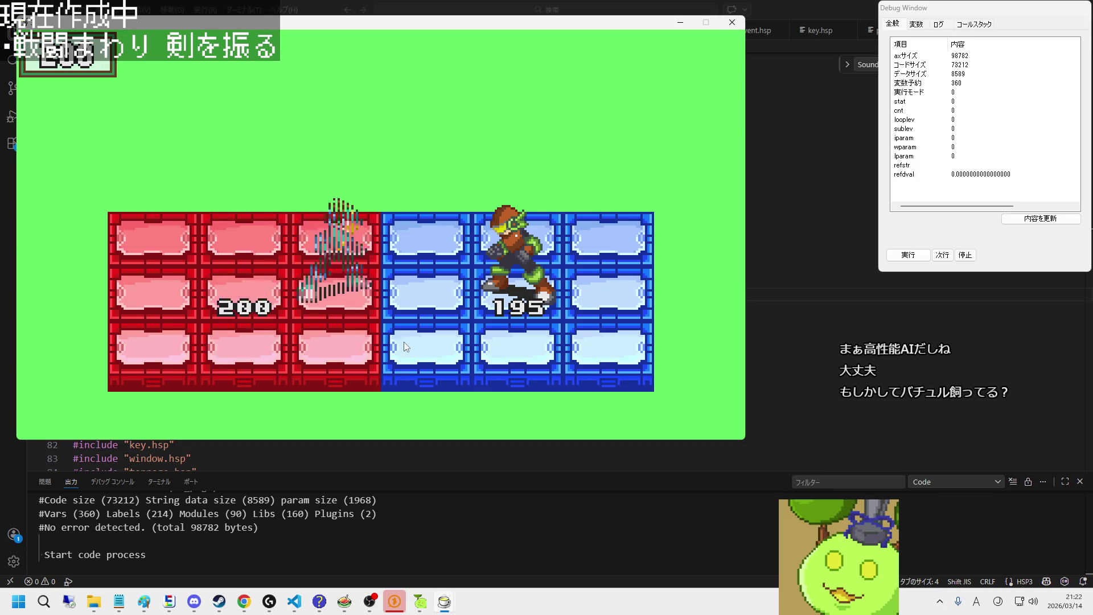
key(Left)
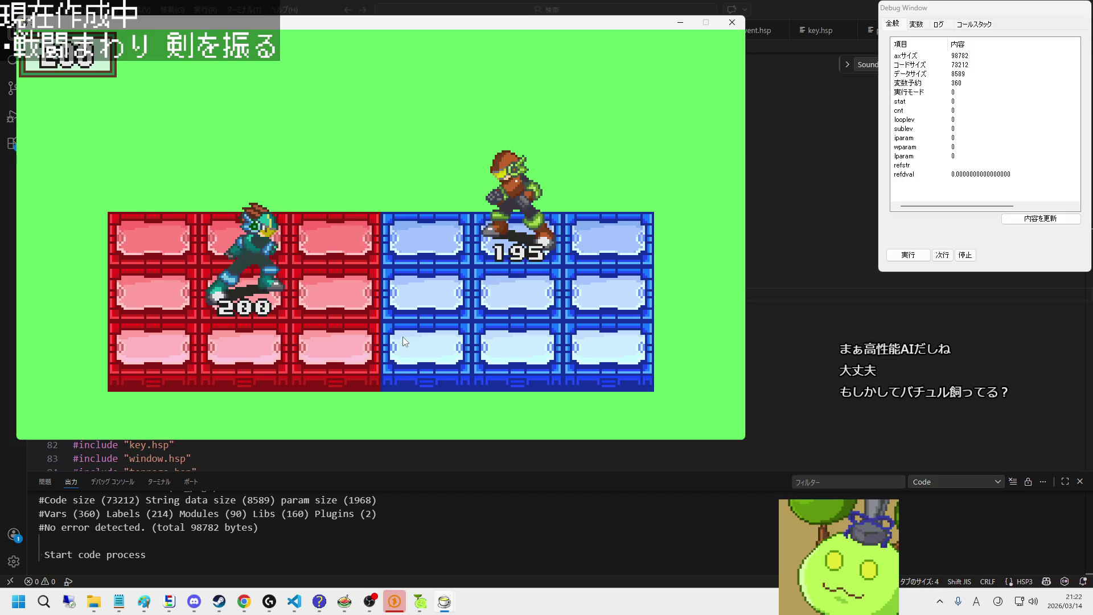
key(x)
key(Down)
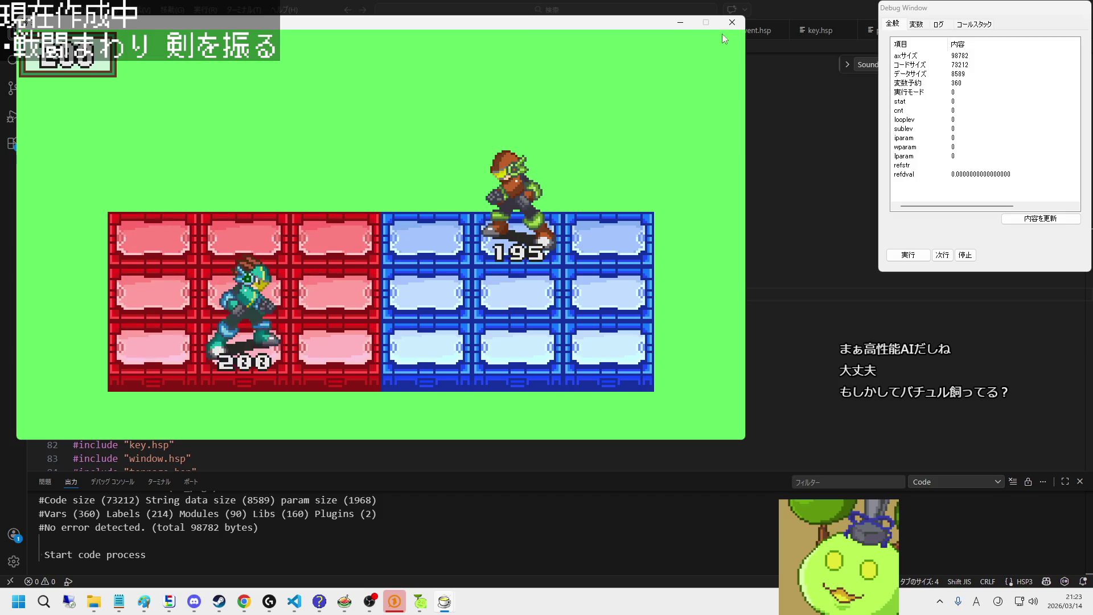
click(732, 22)
key(ctrl+Page_Down)
Step: Switch to piece.hsp, scroll to the sword piece code, and check the sprite sheet in EDGE2
key(ctrl+Page_Down)
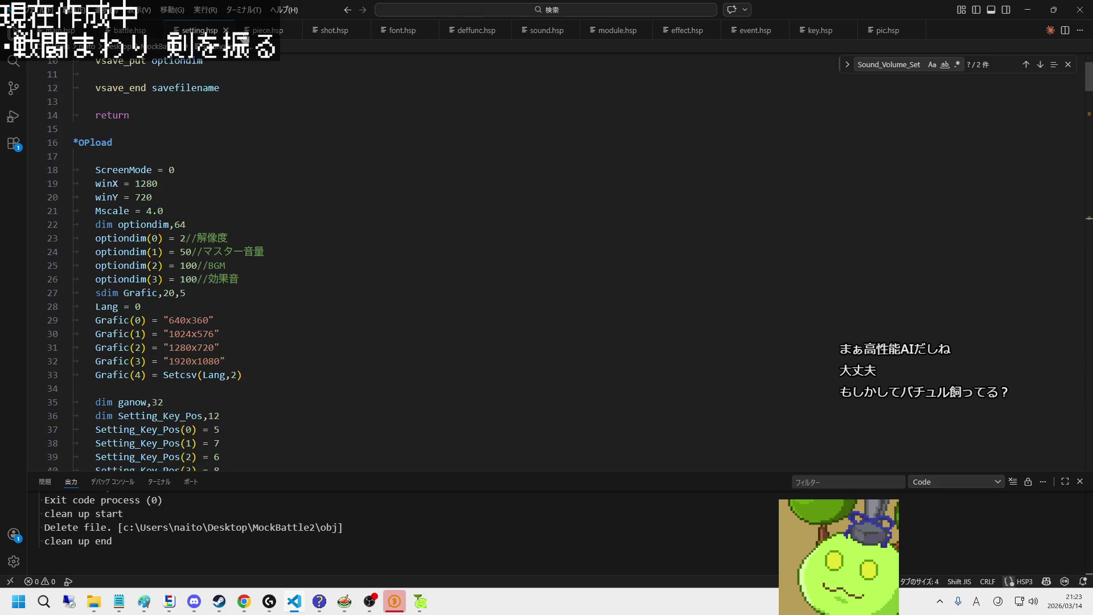
key(ctrl+Page_Down)
scroll(244, 209, up, 5)
scroll(244, 209, up, 5)
scroll(244, 209, up, 5)
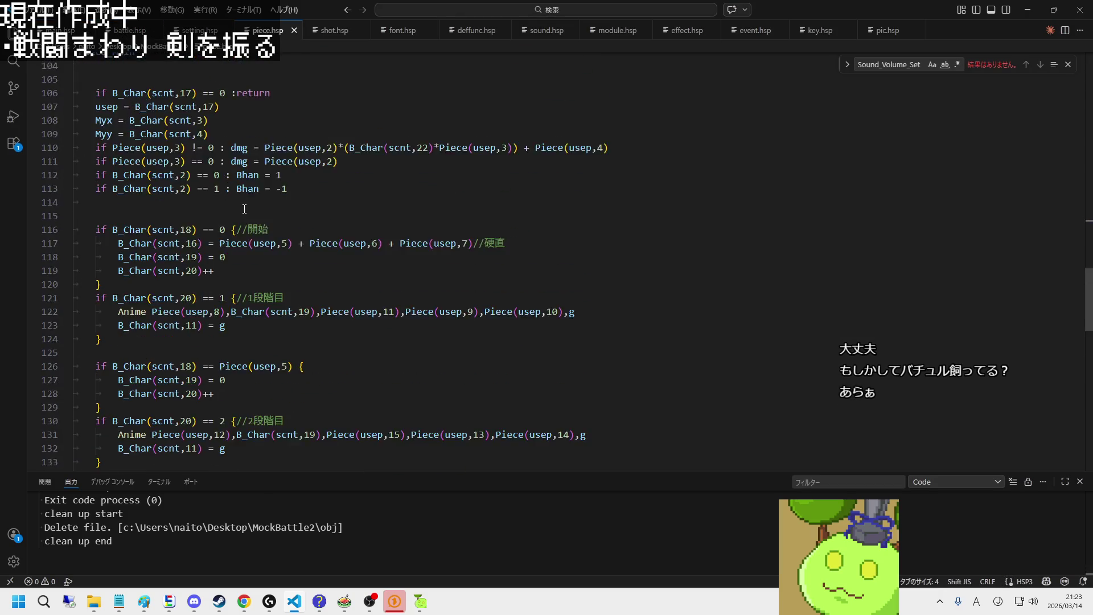
scroll(244, 209, up, 6)
scroll(245, 209, up, 4)
scroll(244, 219, down, 1)
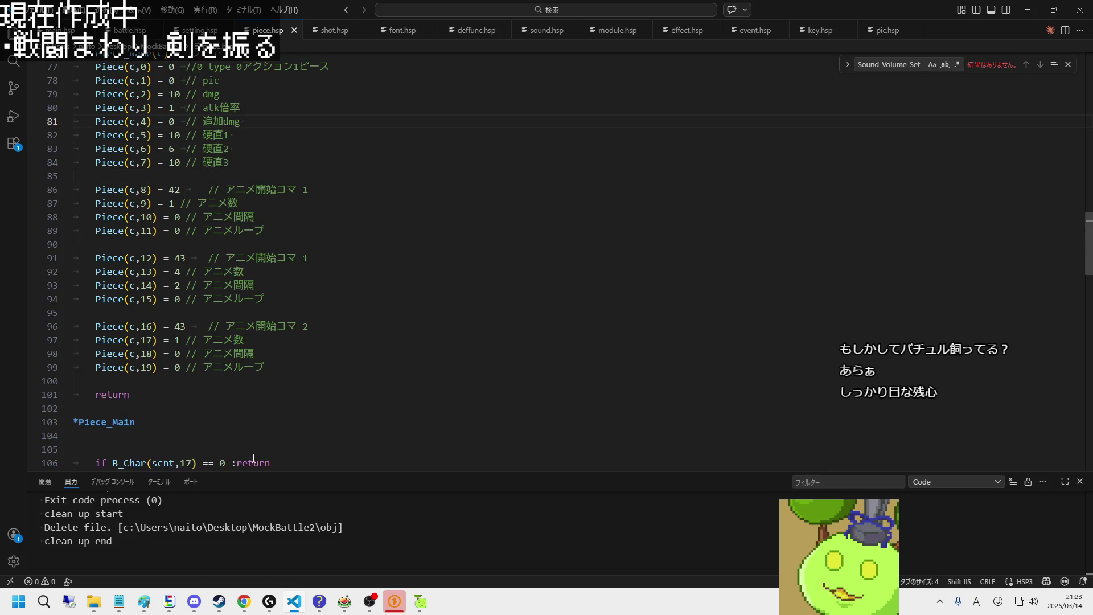
click(173, 602)
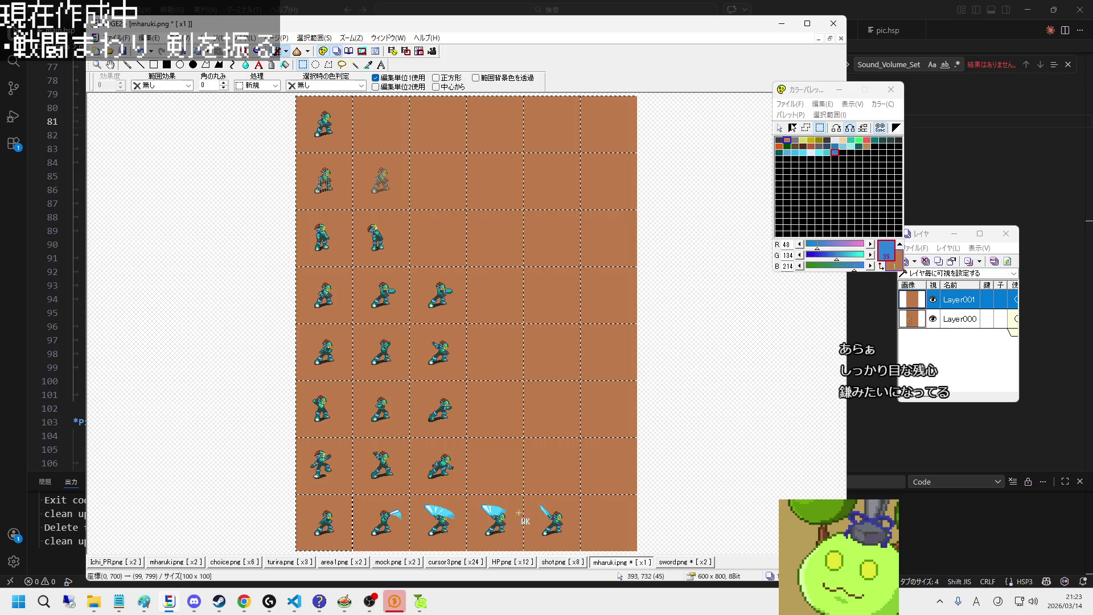
Step: Change Piece(c,16)'s second animation start frame on line 96 from 43 to 46
click(877, 428)
drag(186, 326, 181, 326)
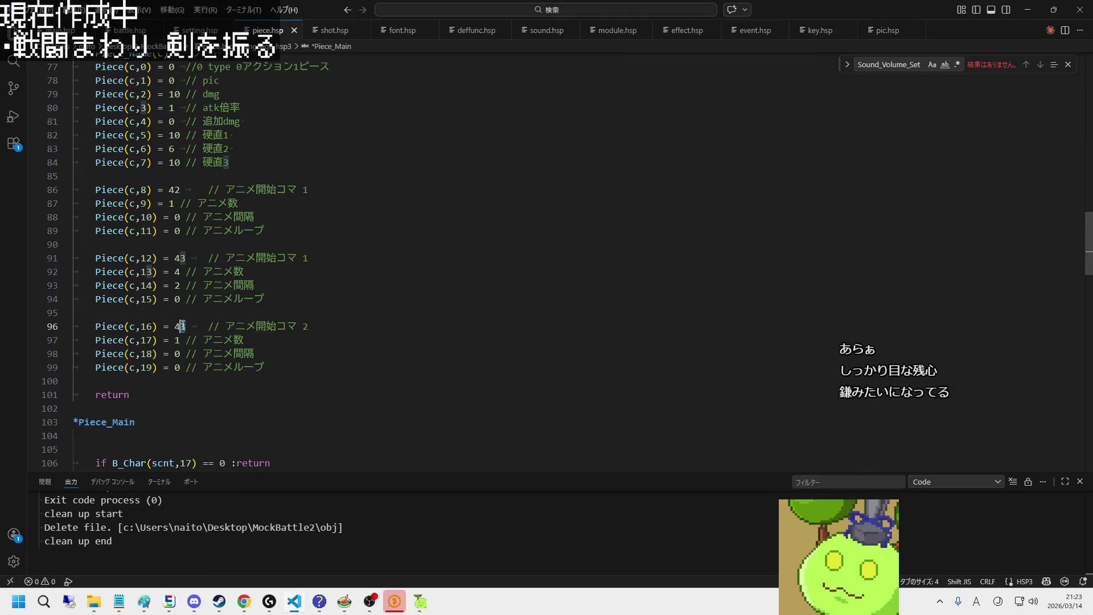
text(6)
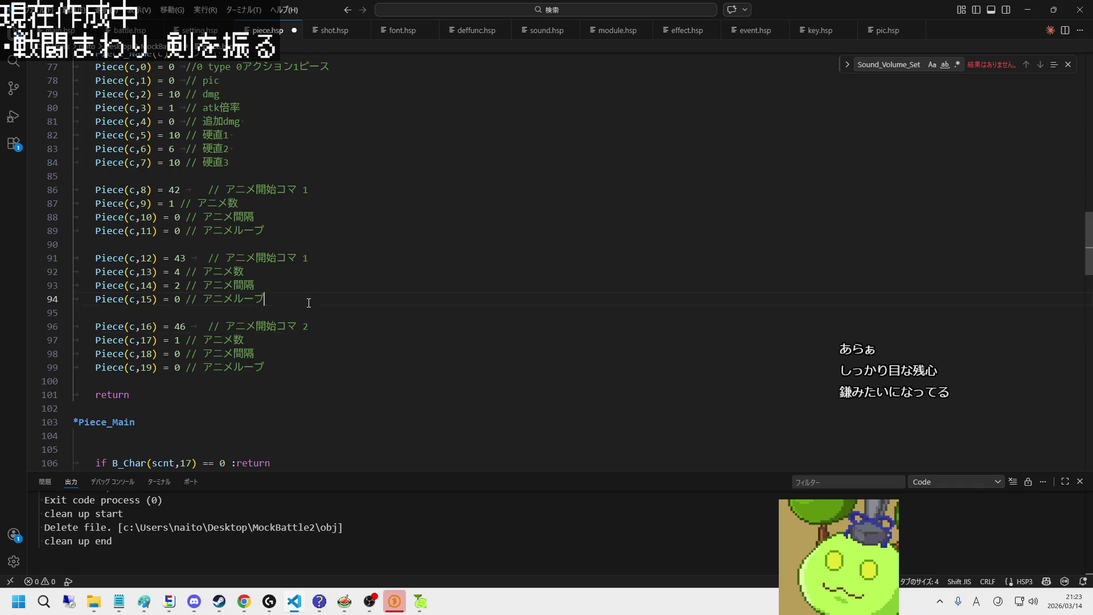
scroll(191, 246, up, 2)
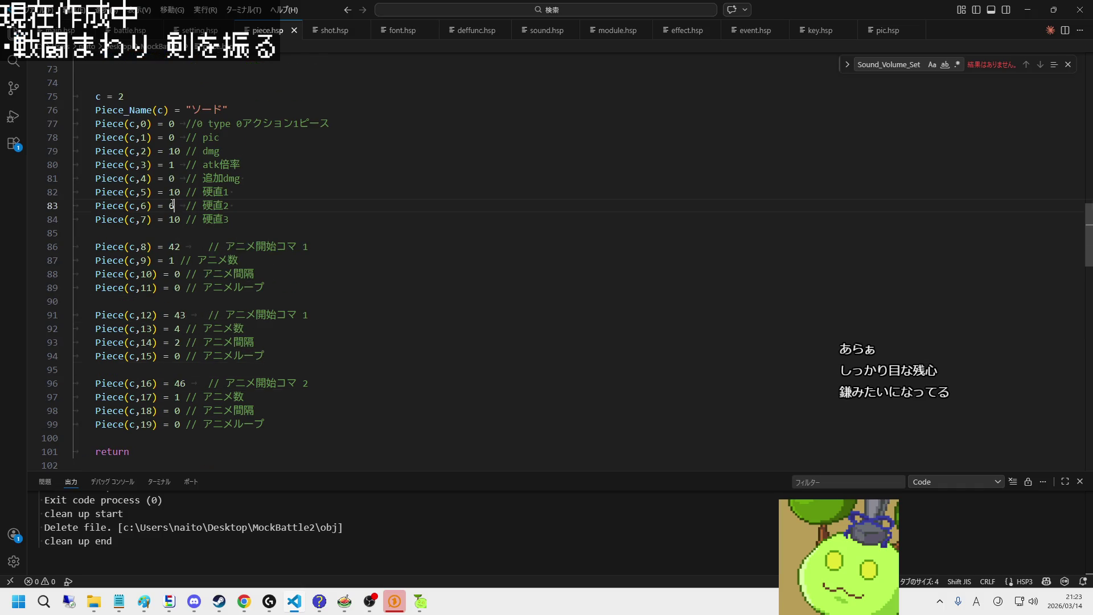
click(273, 220)
Step: Run the game and swing the sword from panels in the first and second columns
key(F5)
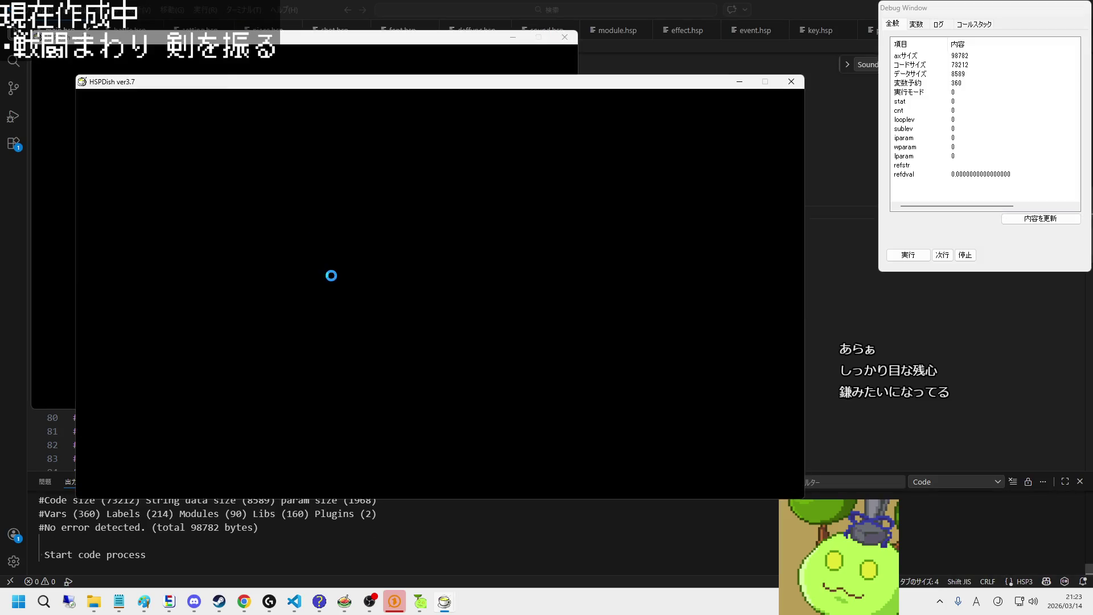
key(z)
key(Up)
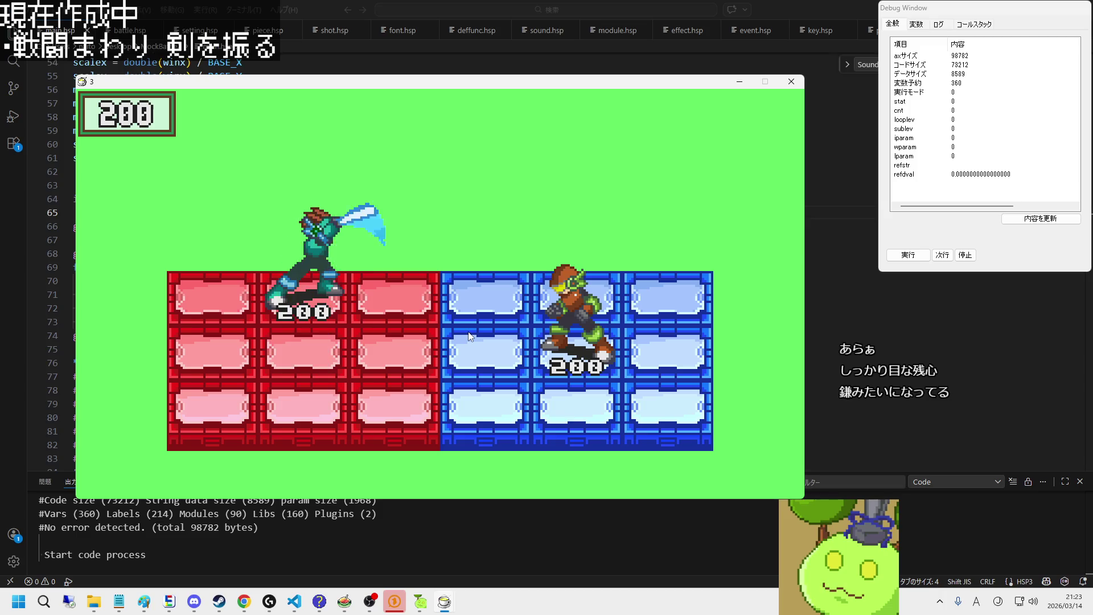
key(Right)
key(z)
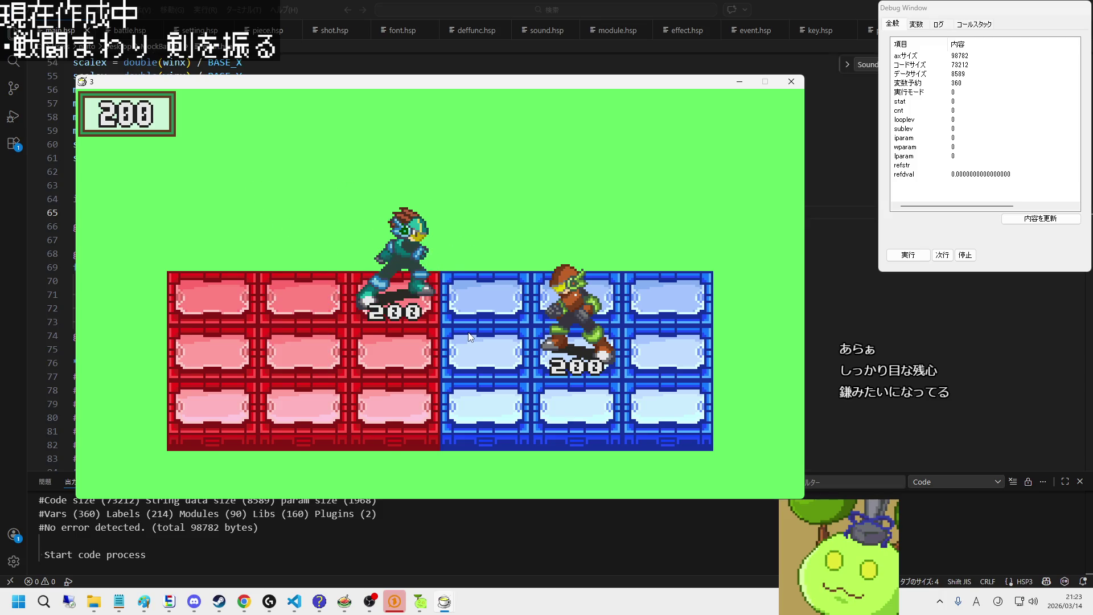
key(Left)
key(Left)
key(z)
key(Down)
key(Right)
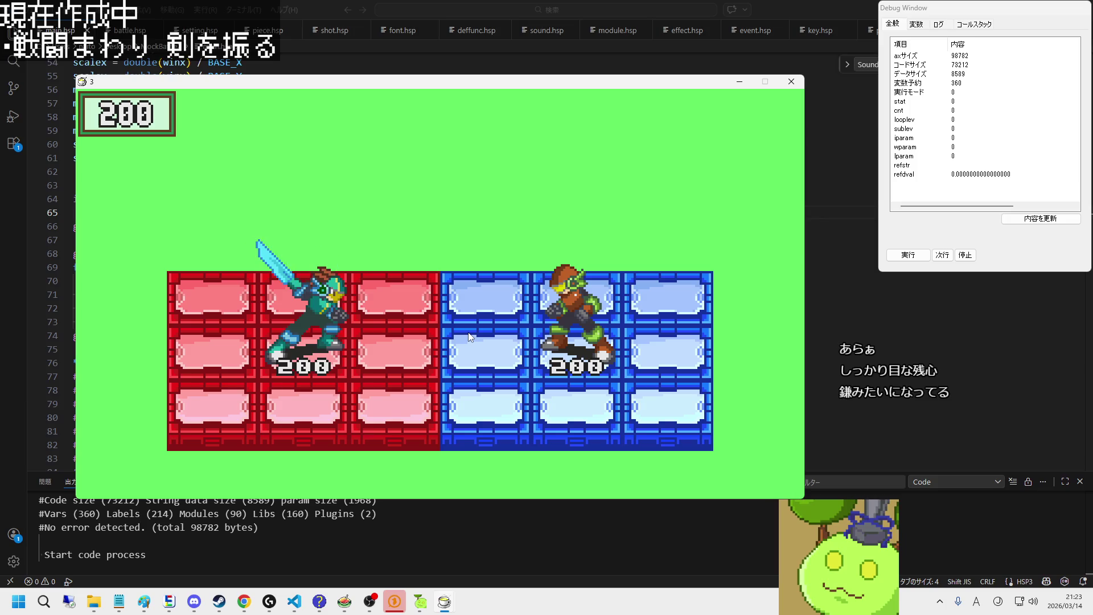
key(Right)
key(Up)
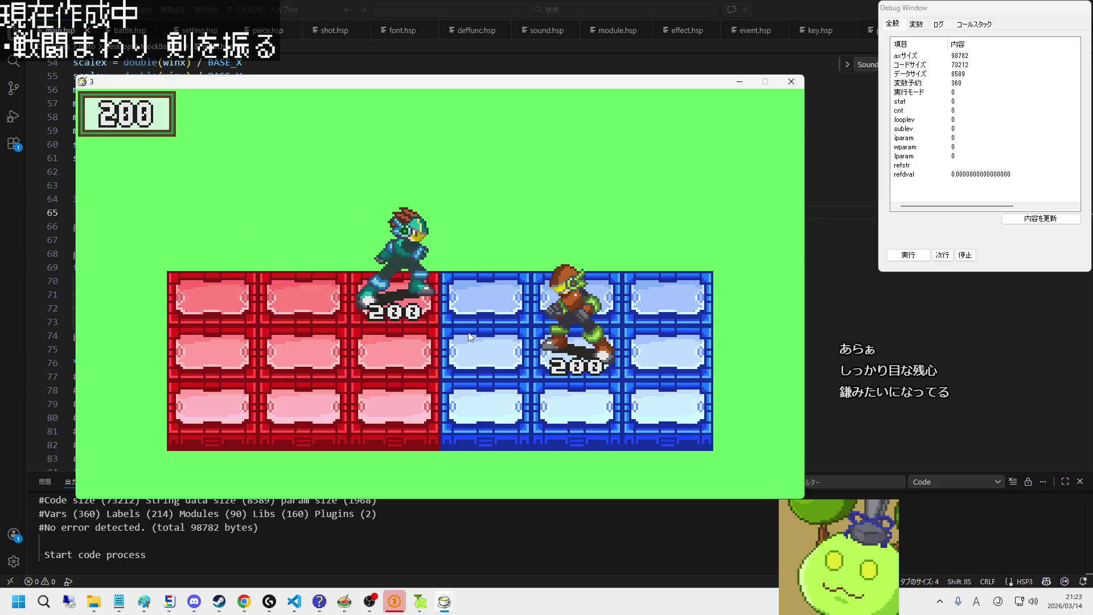
key(Left)
key(Left)
key(z)
key(Down)
key(Right)
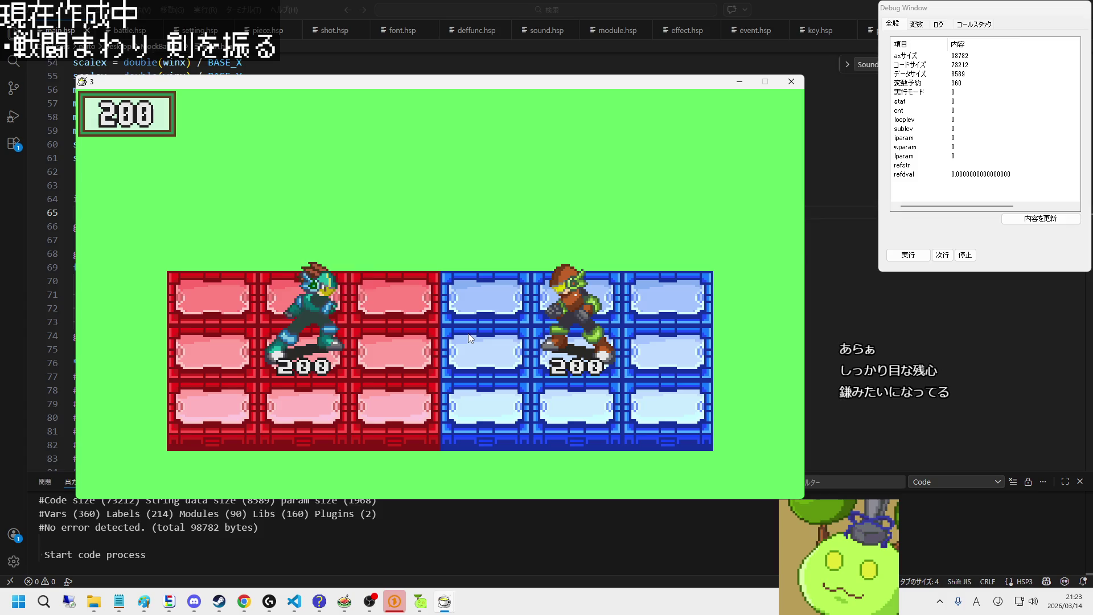
key(Up)
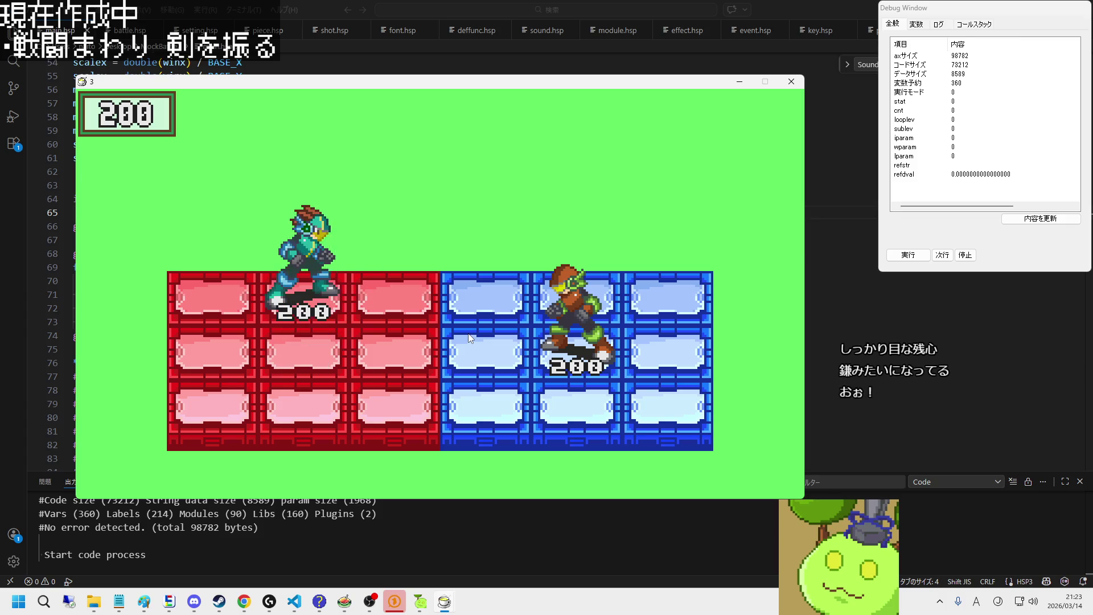
key(z)
Step: Move around the grid triggering the wide crescent slash repeatedly, then quit with Escape
key(Down)
key(Right)
key(Left)
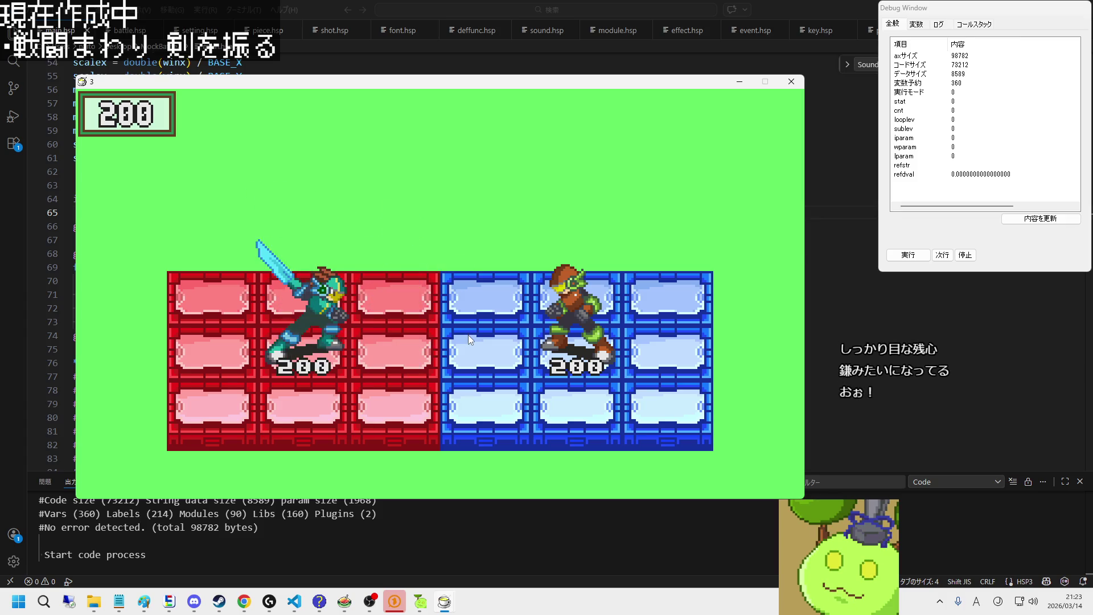
key(Up)
key(Left)
key(Down)
key(Right)
key(Right)
key(z)
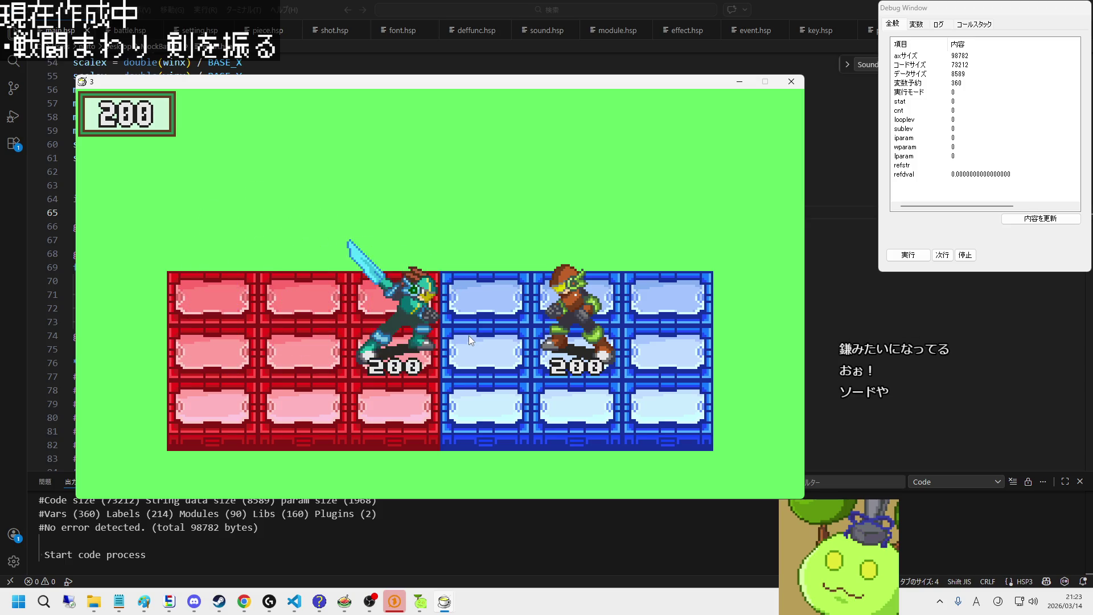
key(Left)
key(Left)
key(Down)
key(Right)
key(Up)
key(Up)
key(z)
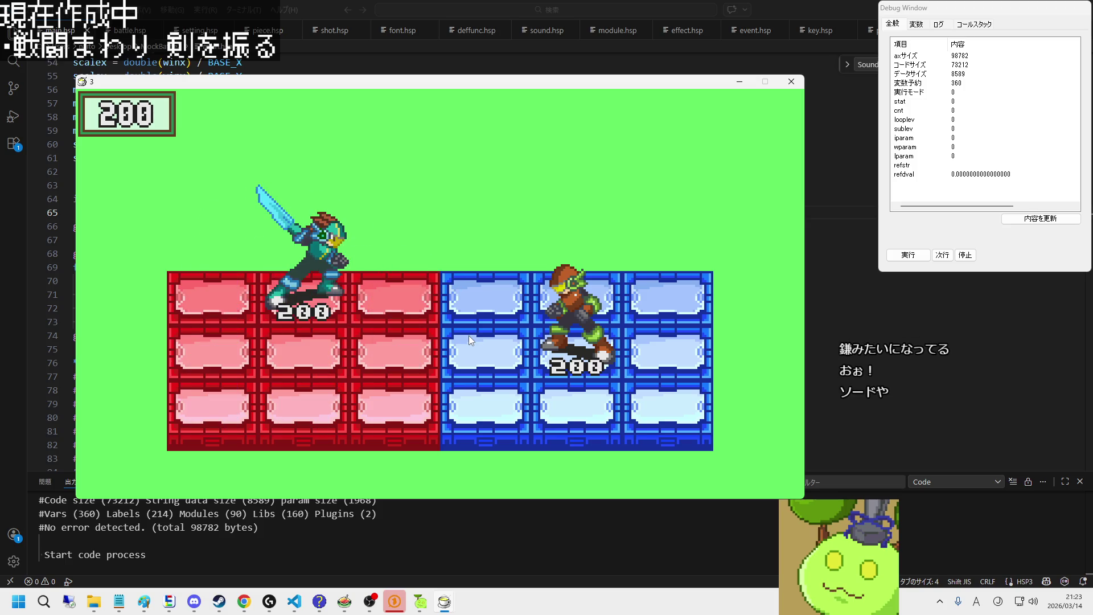
key(Right)
key(z)
key(Left)
key(Down)
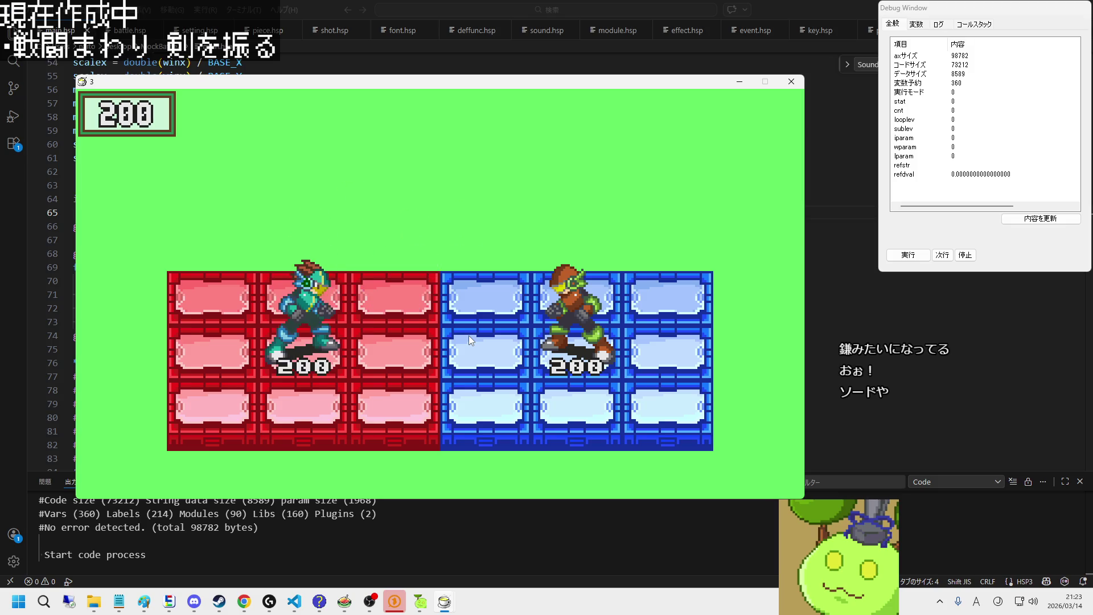
key(z)
key(Up)
key(z)
key(Right)
key(z)
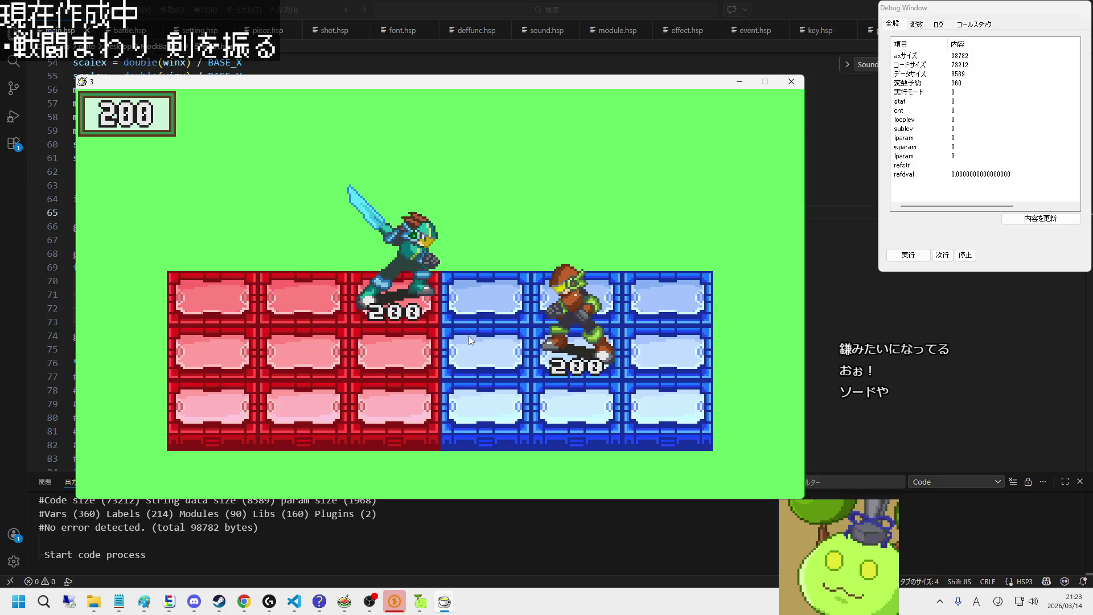
key(Escape)
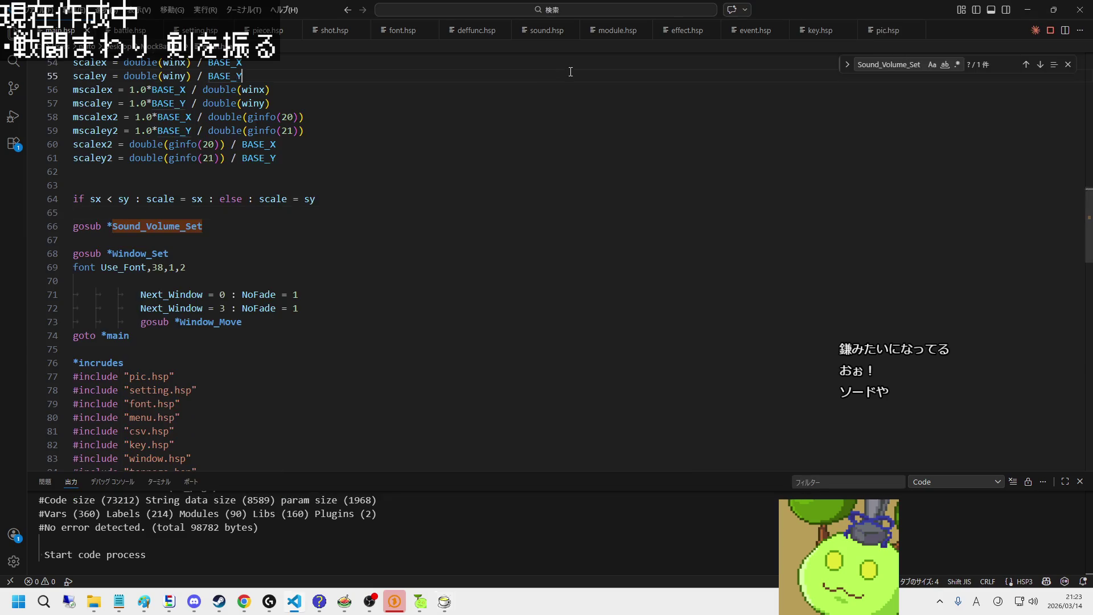
Step: Relaunch the game, swing twice to check the slash arc, and close the window
key(F5)
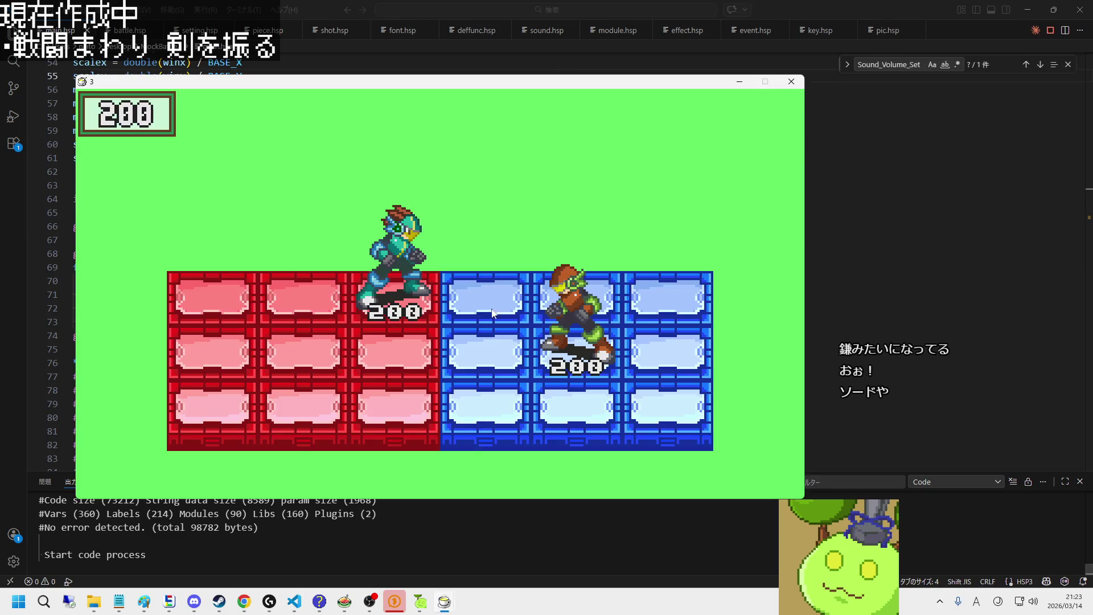
key(z)
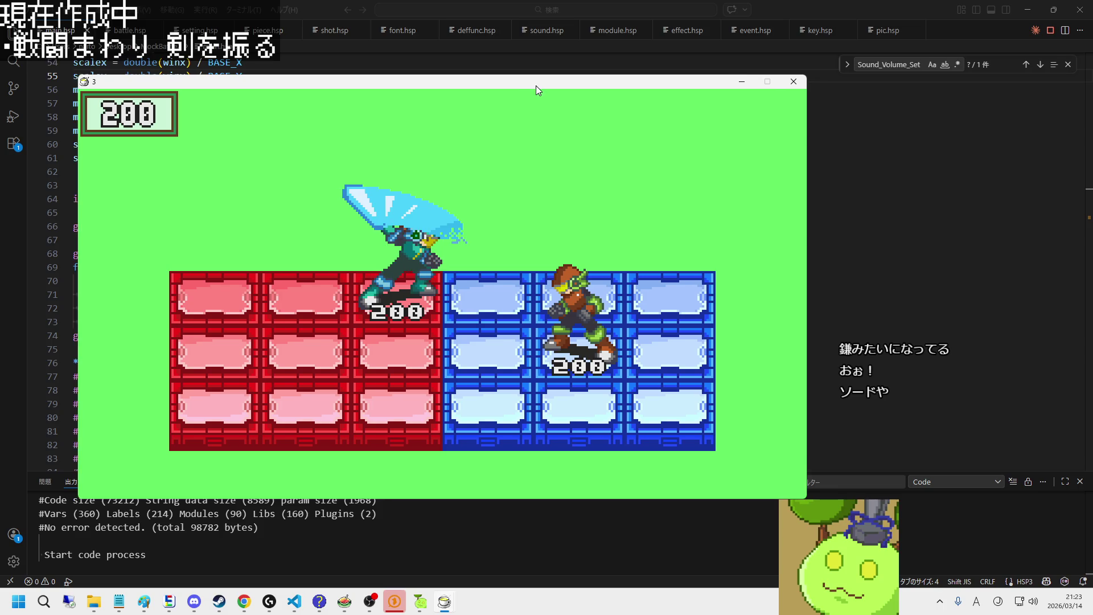
key(z)
key(z)
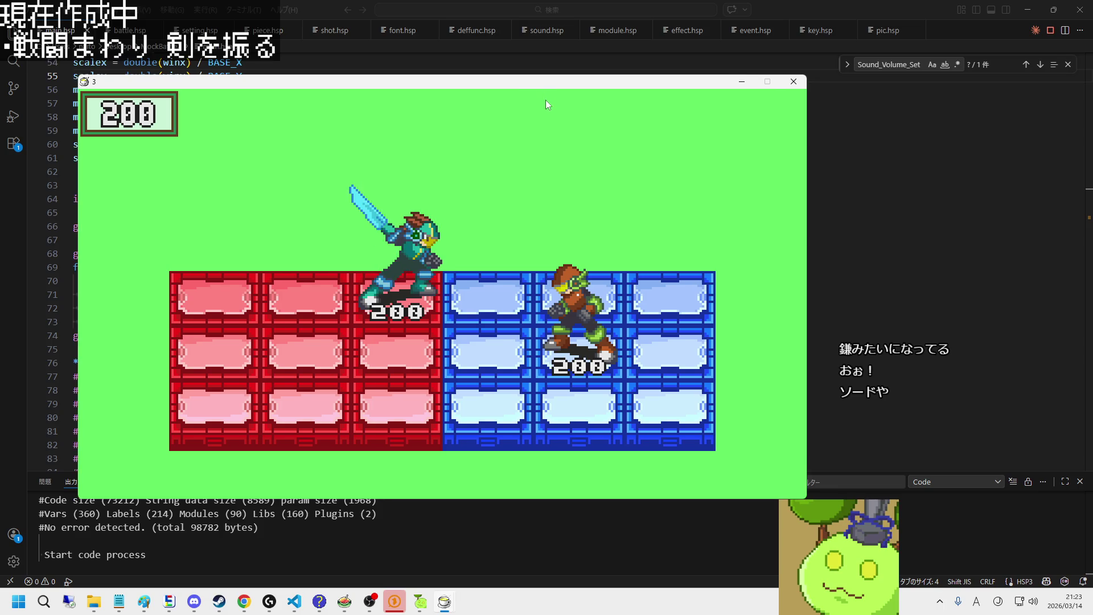
drag(546, 85, 551, 88)
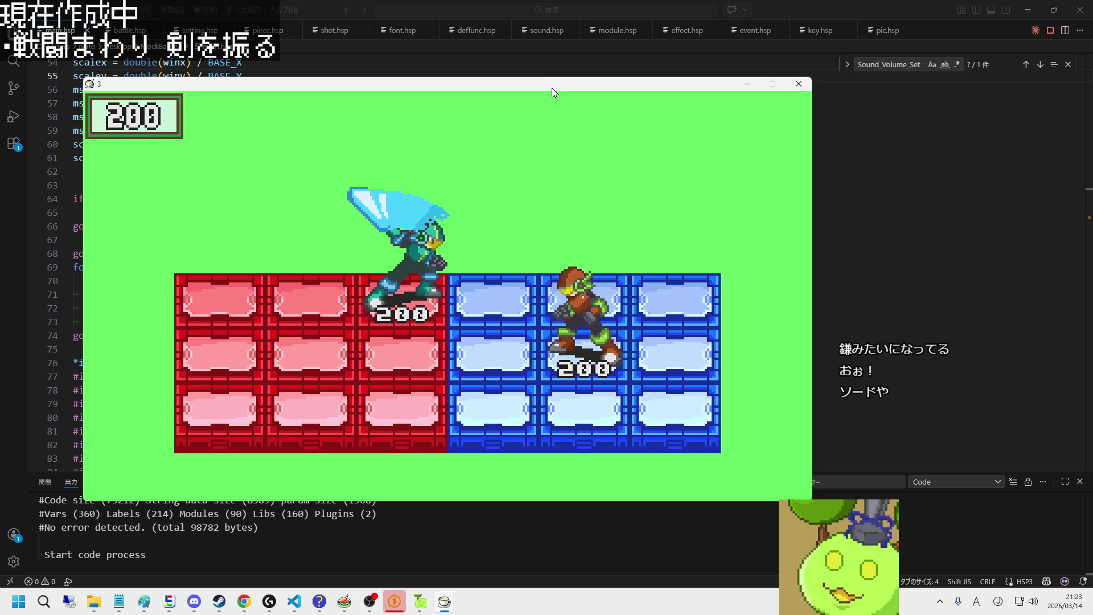
click(799, 84)
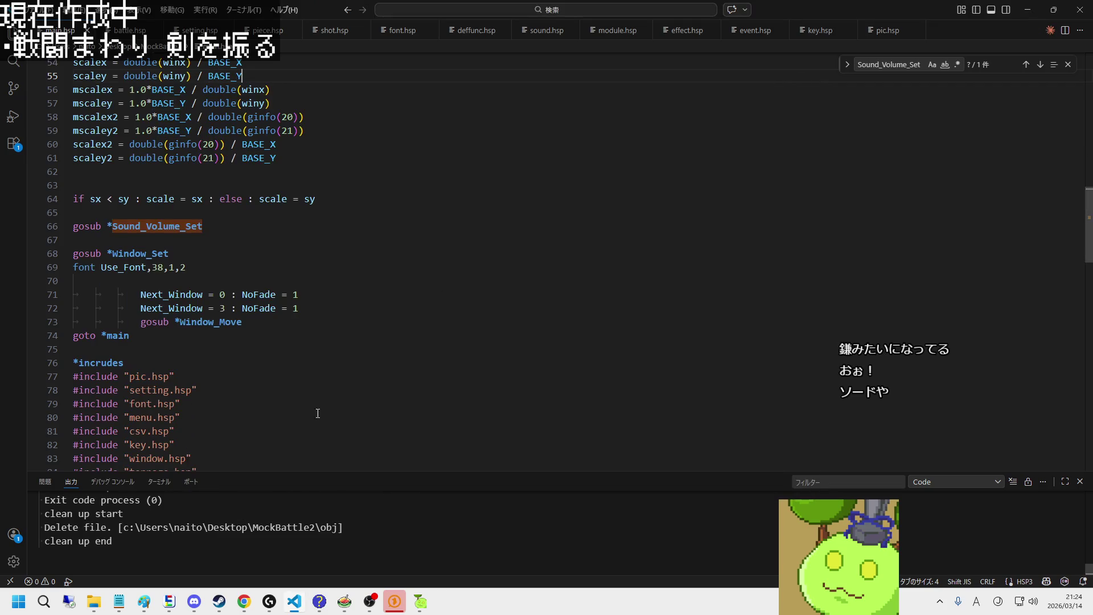
Step: Bring EDGE2 forward and zoom into the sprite sheet's sword-slash frames
click(169, 602)
scroll(419, 436, up, 2)
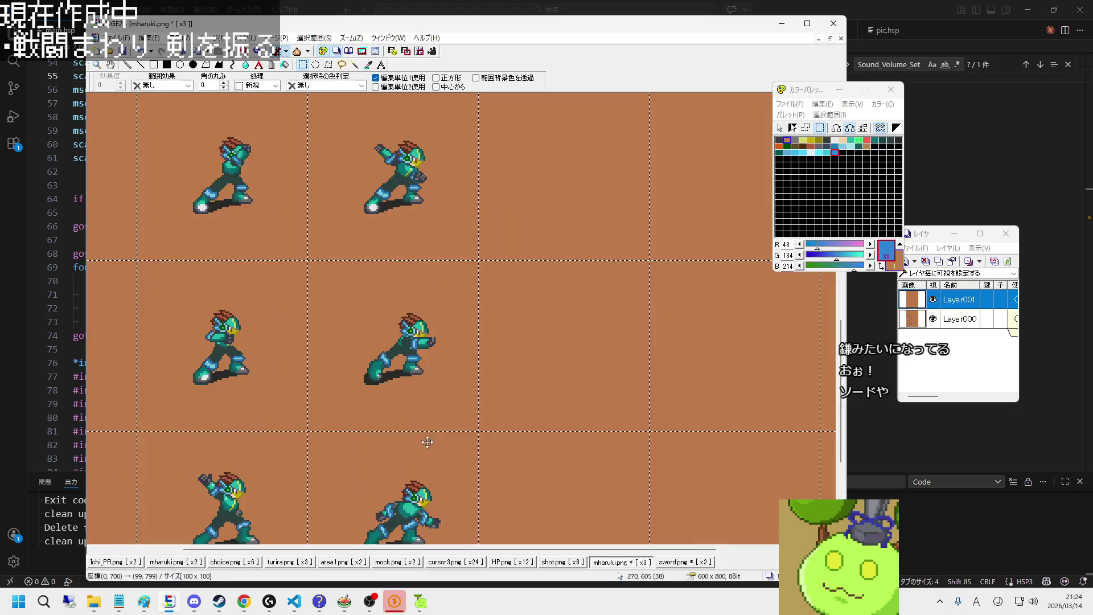
scroll(419, 436, down, 3)
scroll(287, 436, up, 1)
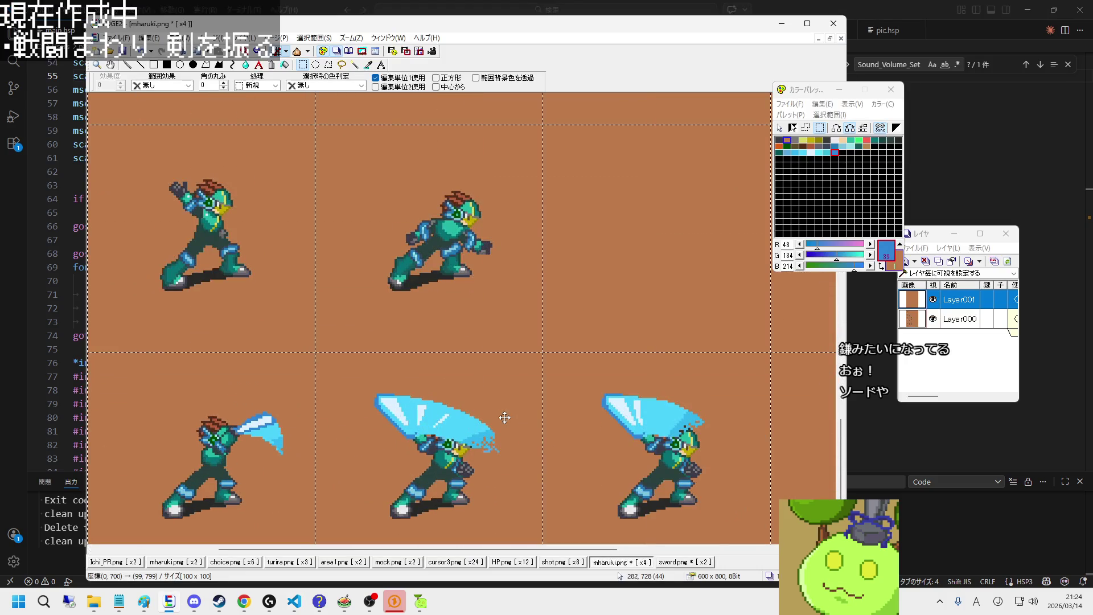
scroll(316, 427, up, 1)
scroll(297, 433, down, 1)
scroll(262, 424, up, 1)
scroll(262, 423, down, 1)
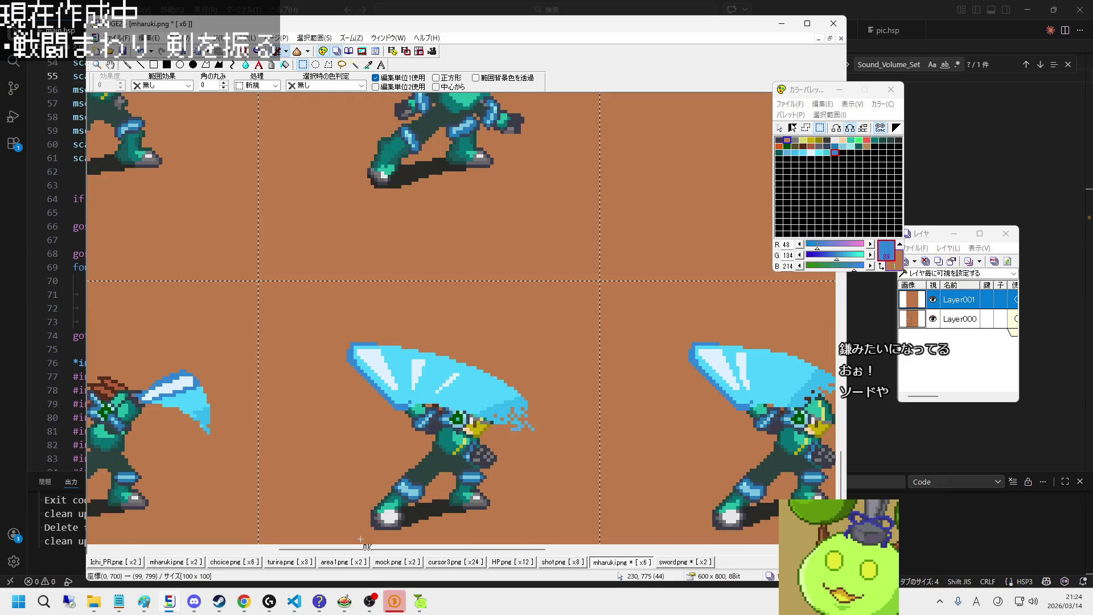
drag(354, 550, 305, 552)
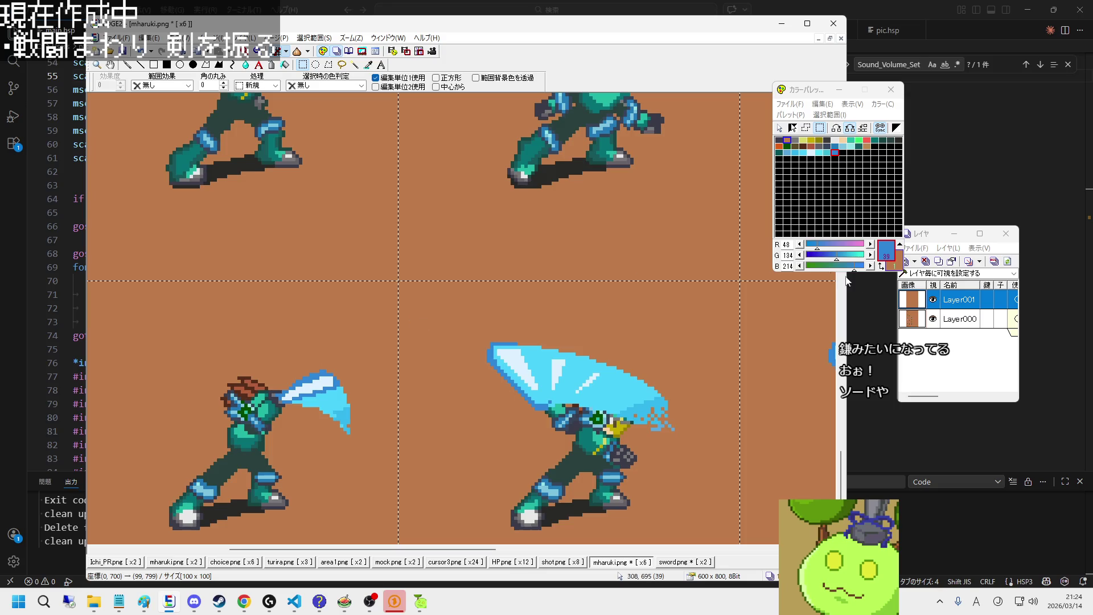
Step: Paste the small slash over the big one, compare with undo/redo, and keep the original crescent
click(366, 353)
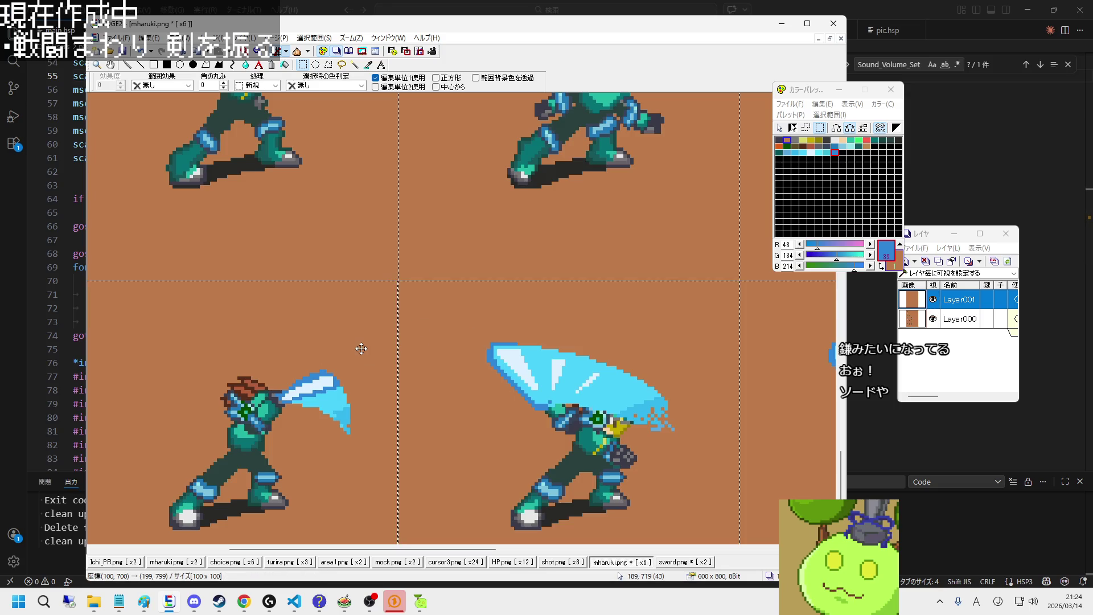
click(623, 327)
key(ctrl+v)
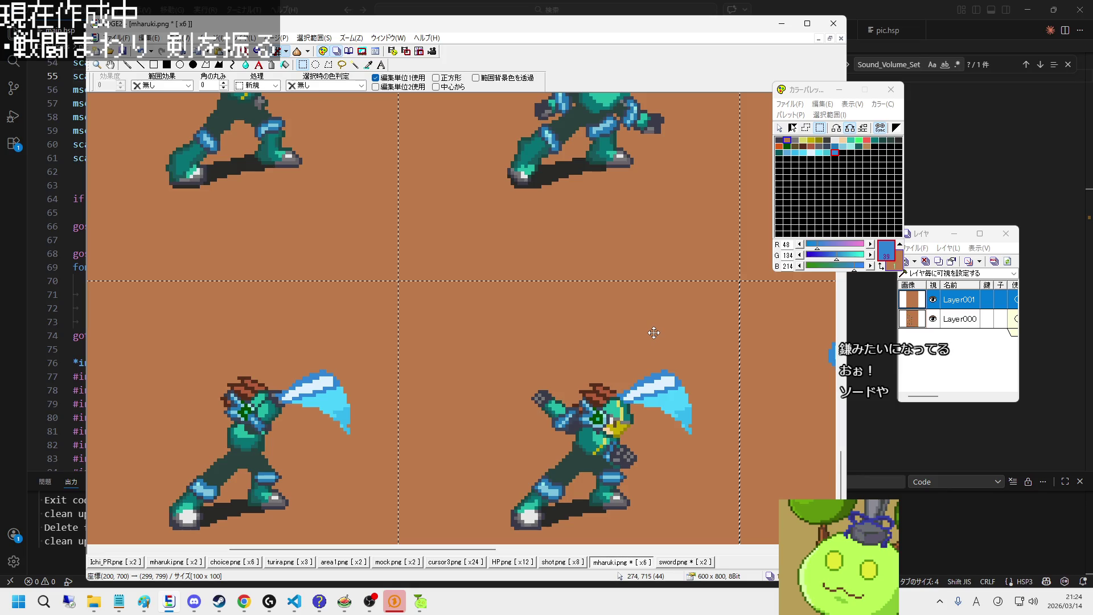
key(ctrl+z)
key(ctrl+z)
key(ctrl+z)
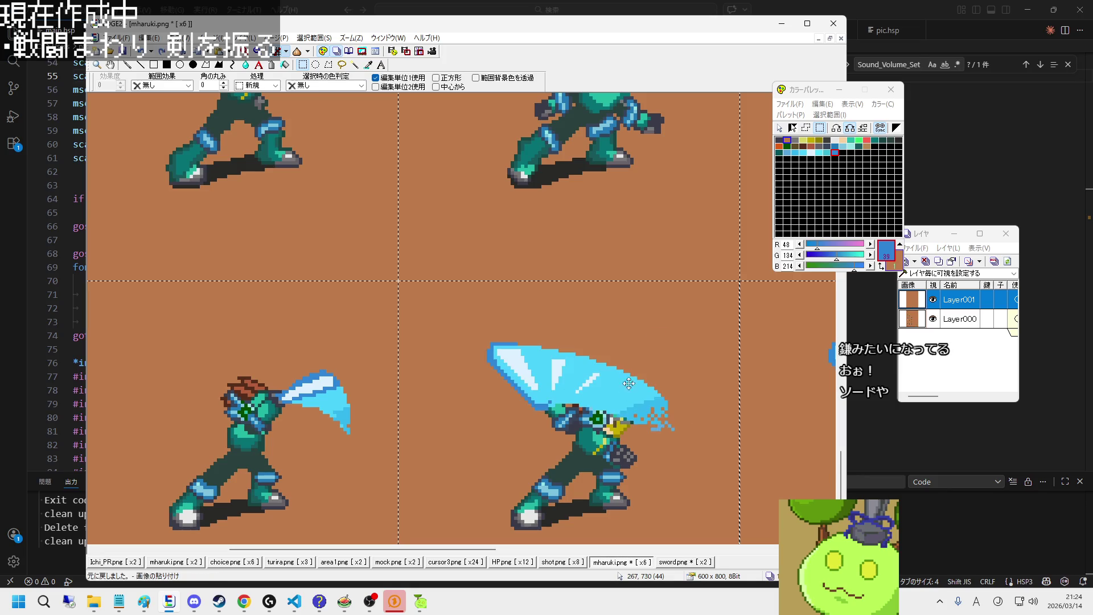
key(ctrl+z)
key(ctrl+z)
key(ctrl+z)
key(ctrl+z)
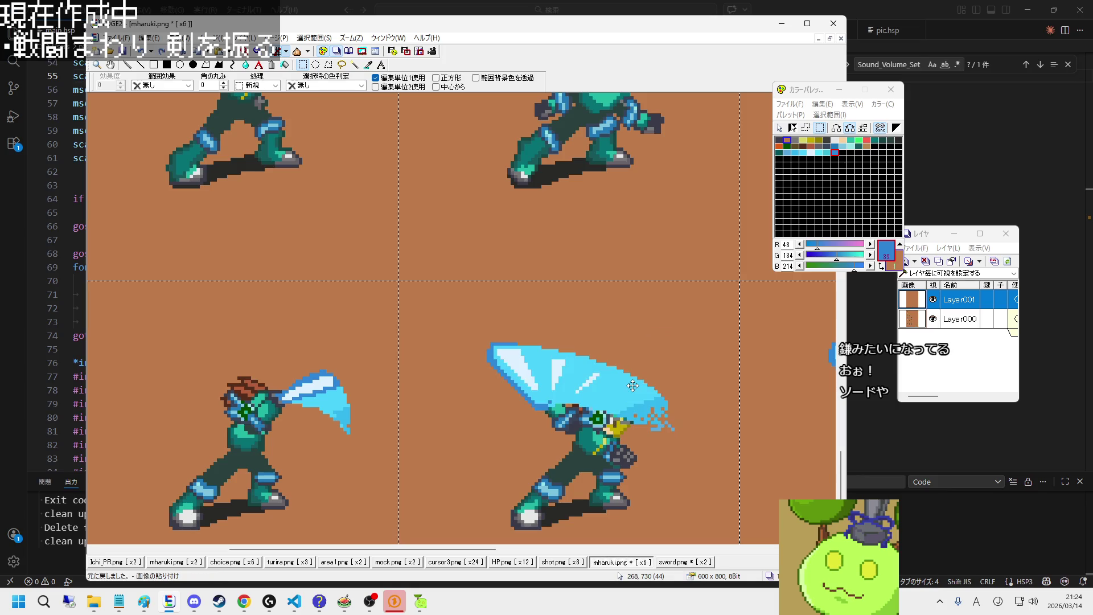
key(ctrl+z)
key(ctrl+z)
Step: Try a light-blue freehand stroke along the slash's top edge, then undo it
scroll(687, 385, up, 1)
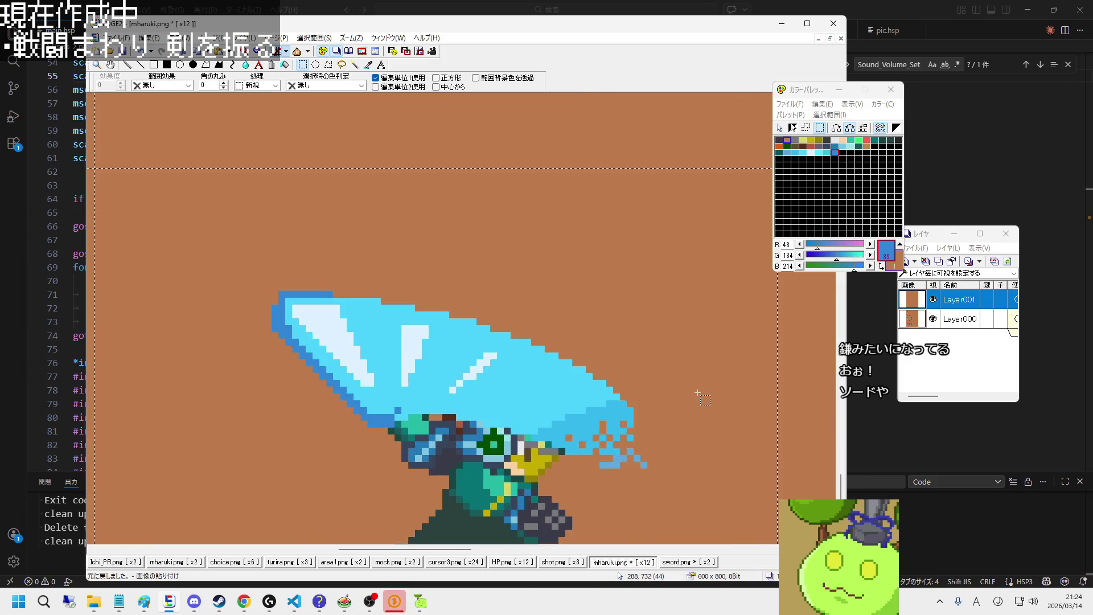
click(127, 66)
right_click(504, 339)
mouse_move(383, 304)
mouse_down()
mouse_move(575, 348)
mouse_move(649, 399)
mouse_up()
key(ctrl+z)
Step: Select the upper-right sprite's cell with the rectangle selection tool and inspect the frames
scroll(632, 400, down, 1)
scroll(632, 400, down, 1)
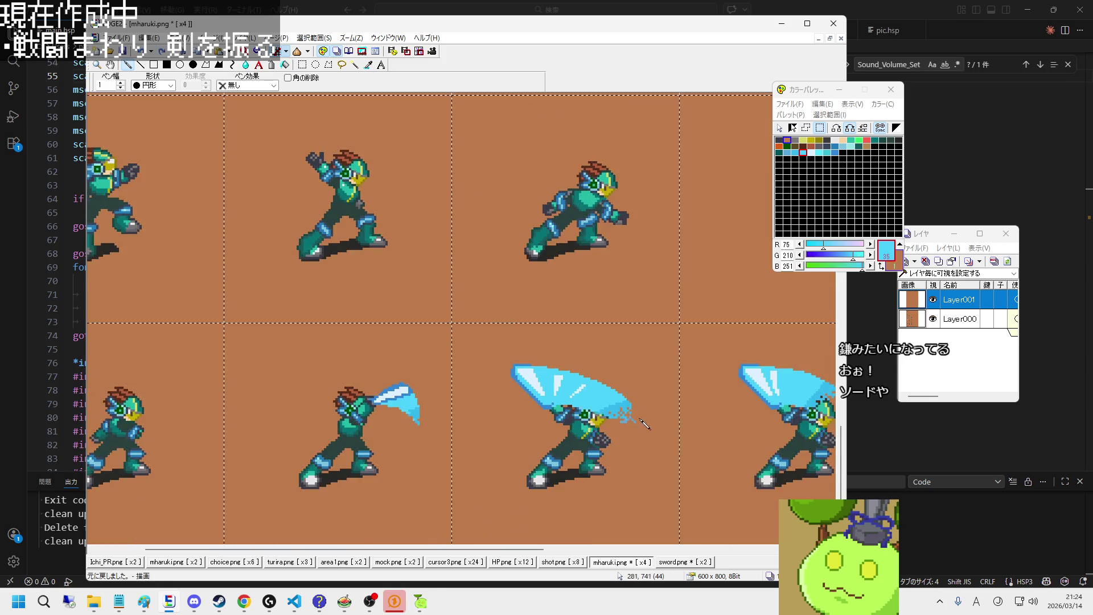
scroll(662, 419, up, 1)
scroll(660, 420, down, 1)
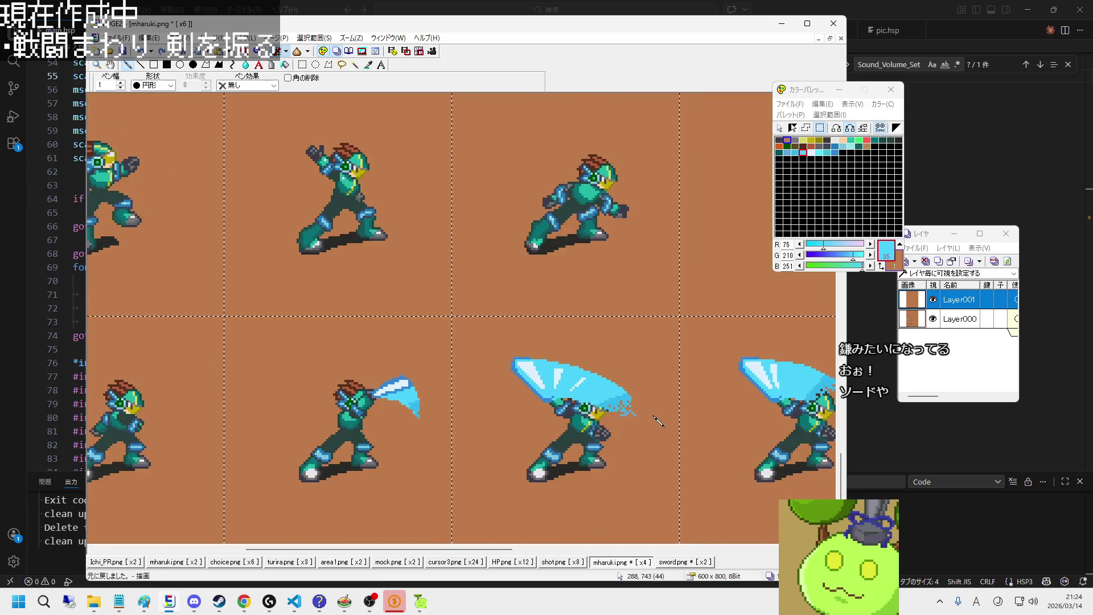
scroll(657, 420, up, 1)
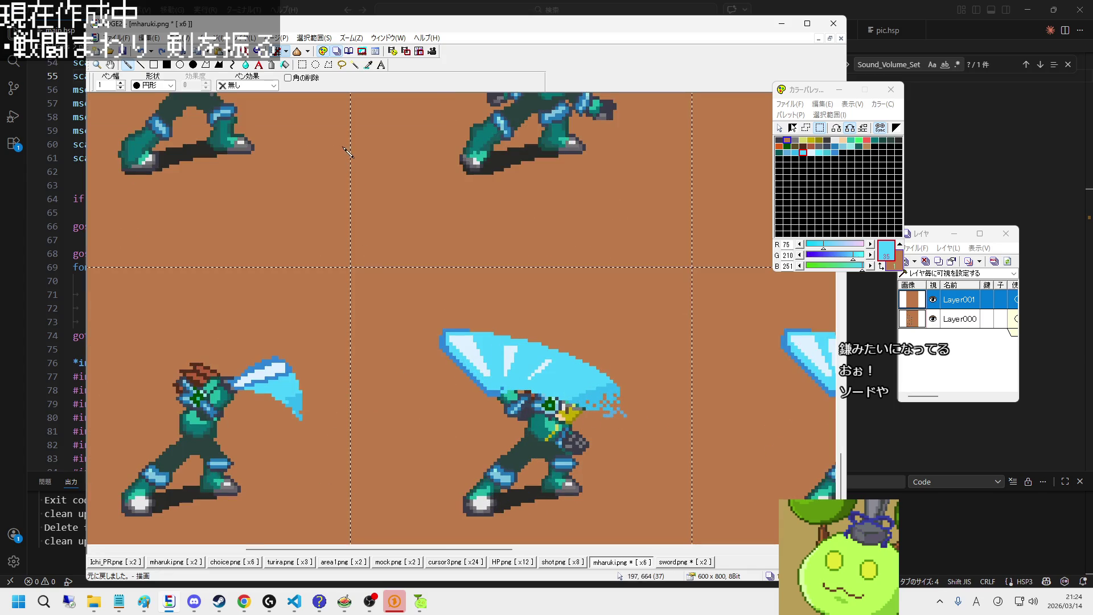
click(303, 65)
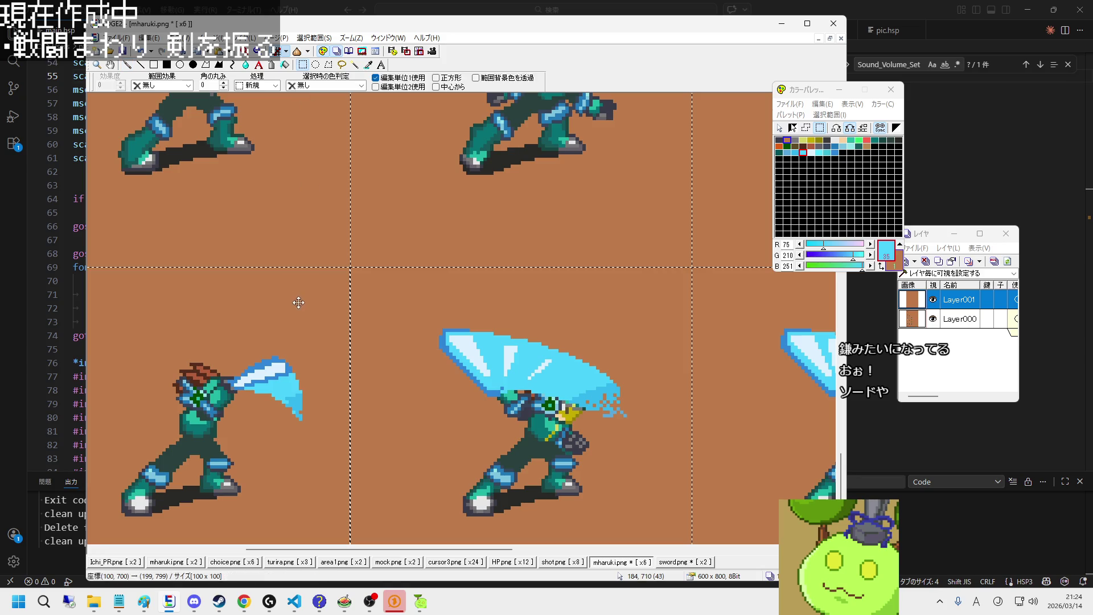
click(560, 219)
scroll(577, 206, up, 2)
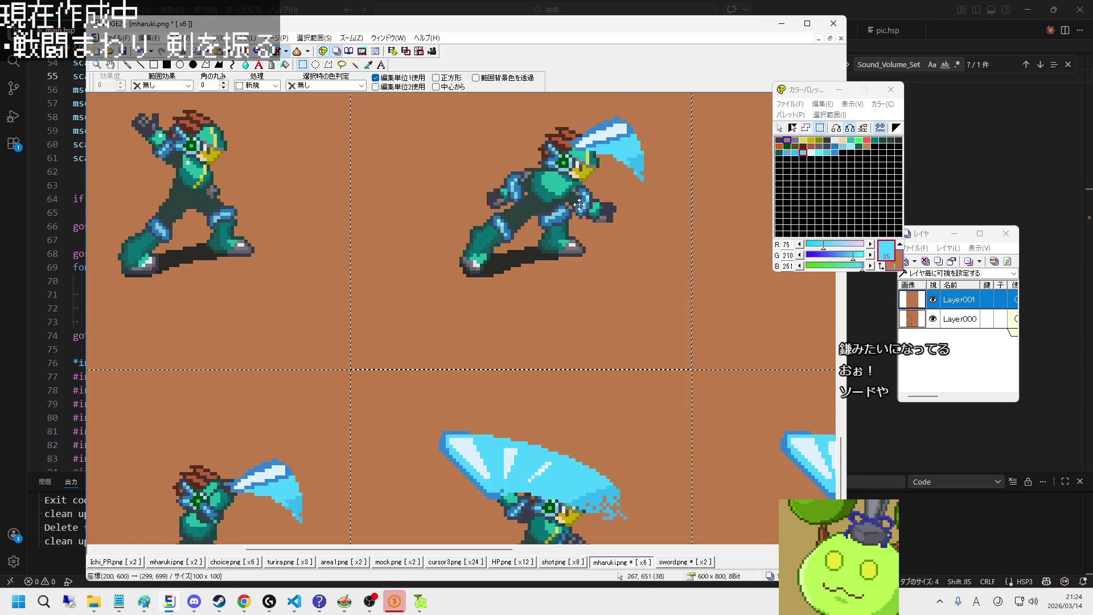
scroll(579, 212, down, 3)
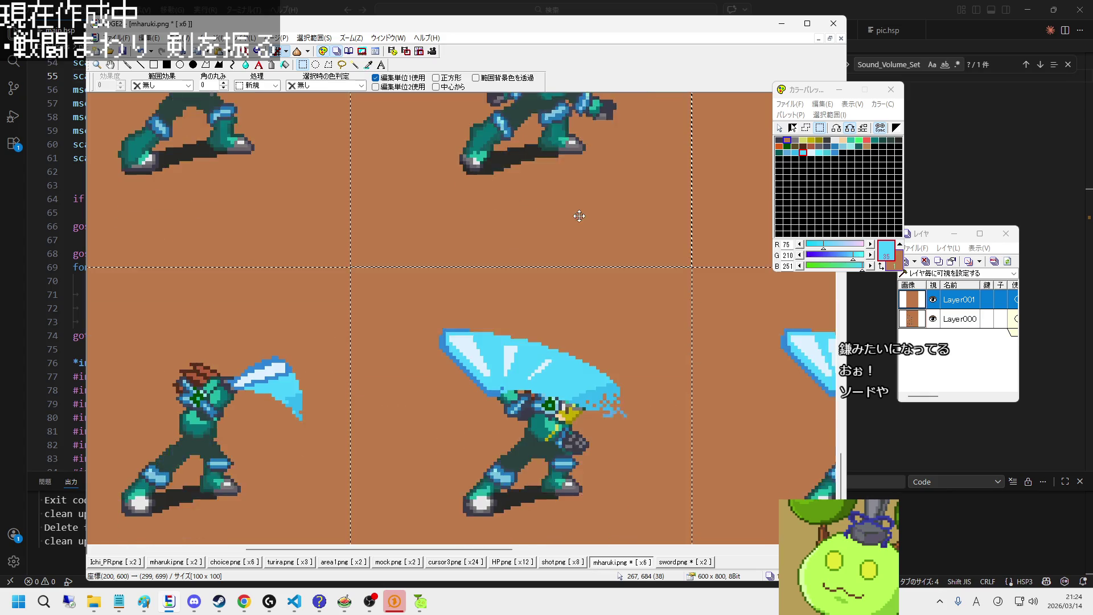
scroll(545, 280, down, 1)
scroll(541, 280, up, 1)
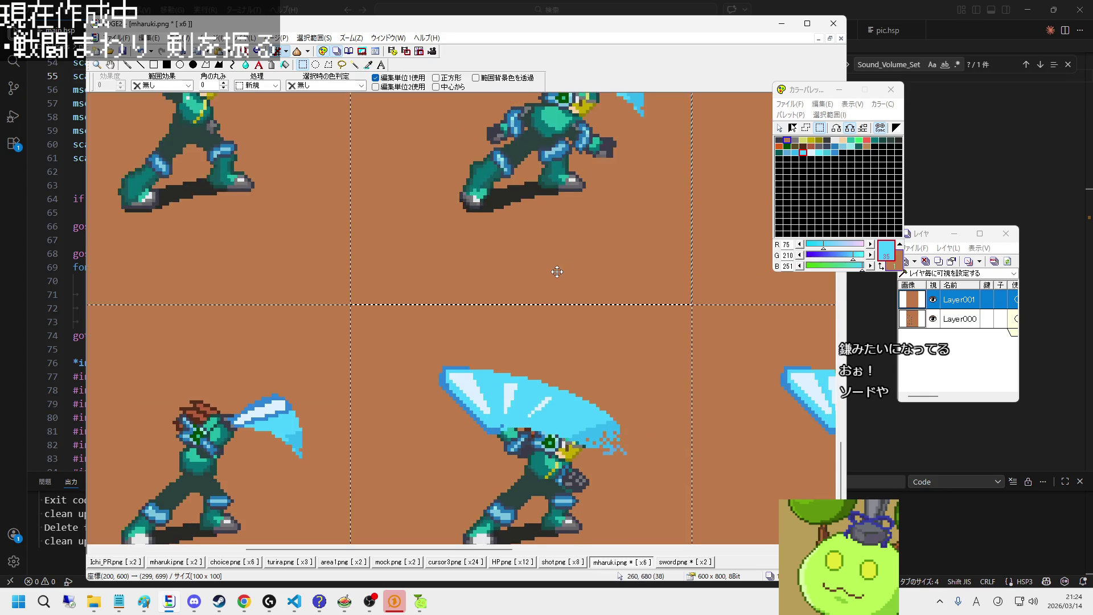
scroll(558, 273, up, 1)
scroll(568, 269, up, 1)
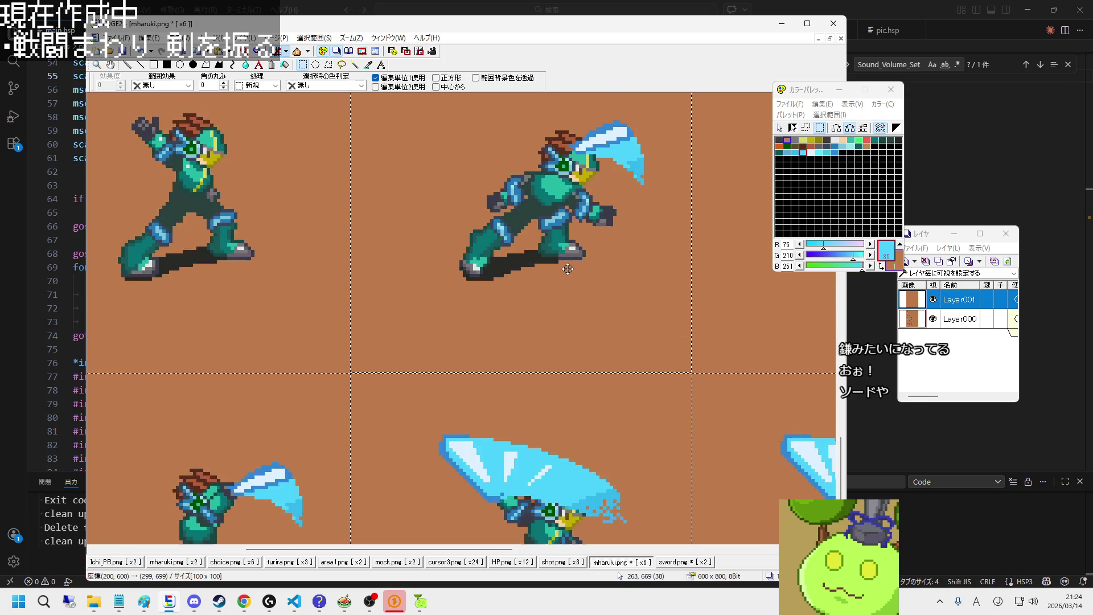
scroll(567, 267, down, 2)
scroll(567, 265, up, 1)
scroll(568, 266, up, 1)
Step: Undo the sword pasted on the upper sprite, select the left cell, and disable cell-sized selection
key(ctrl+z)
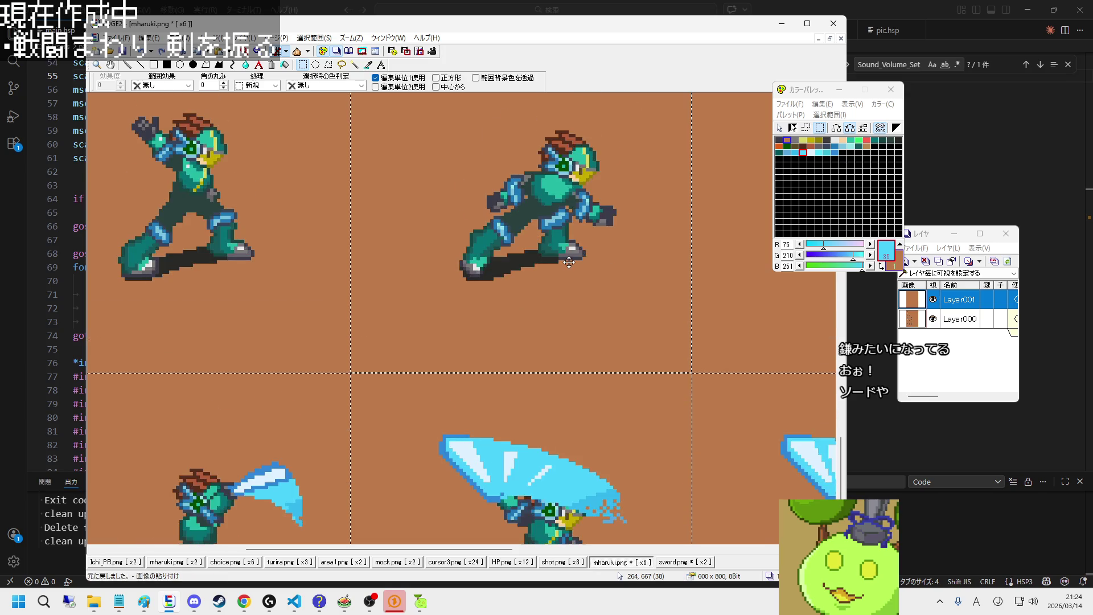
scroll(568, 267, down, 5)
click(263, 321)
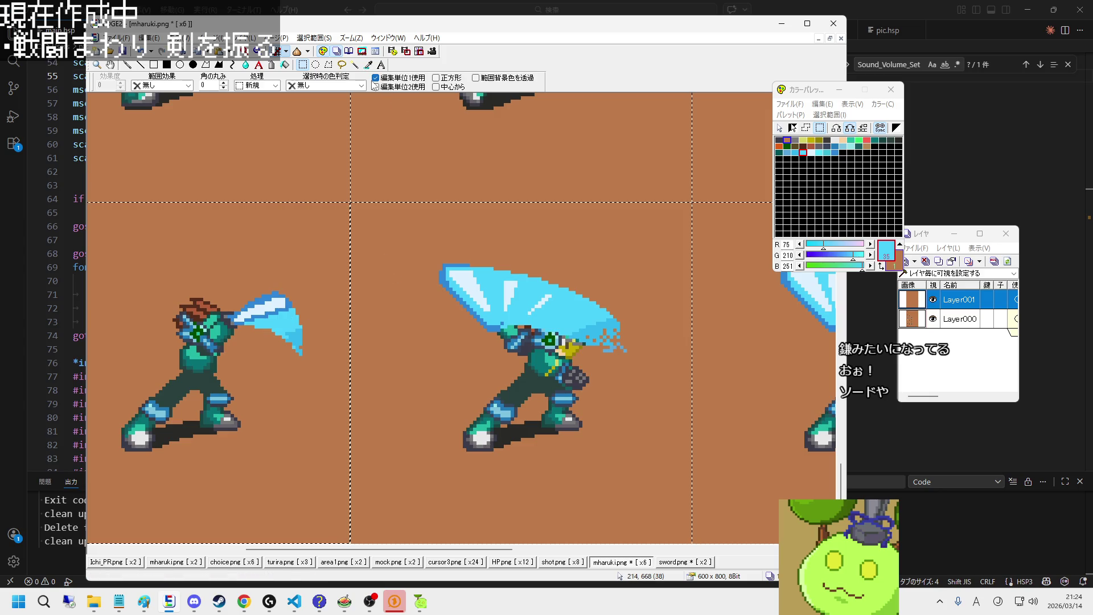
click(406, 80)
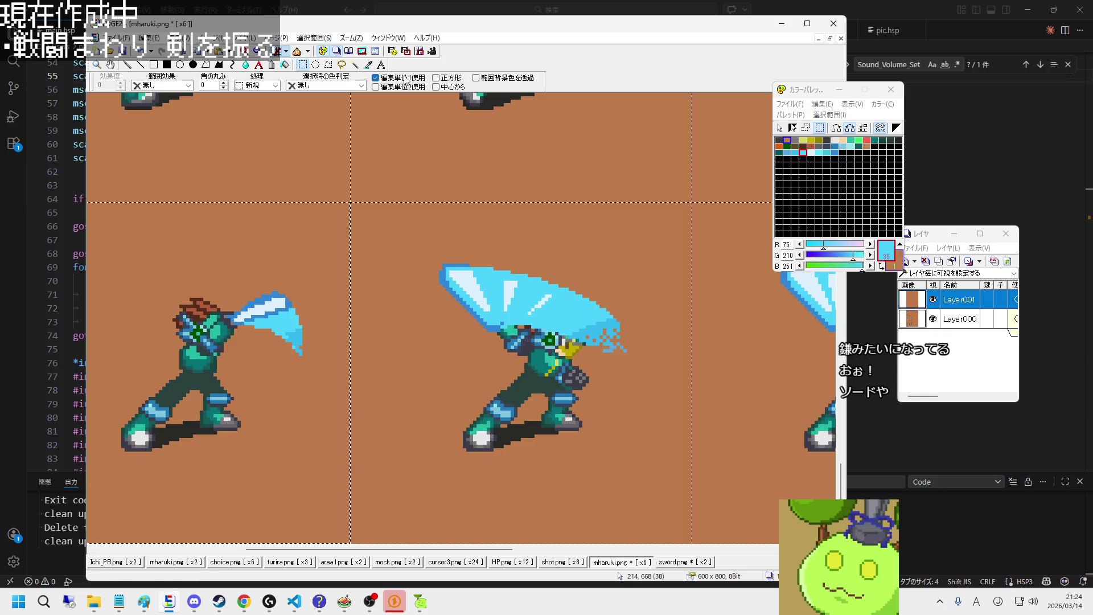
click(406, 79)
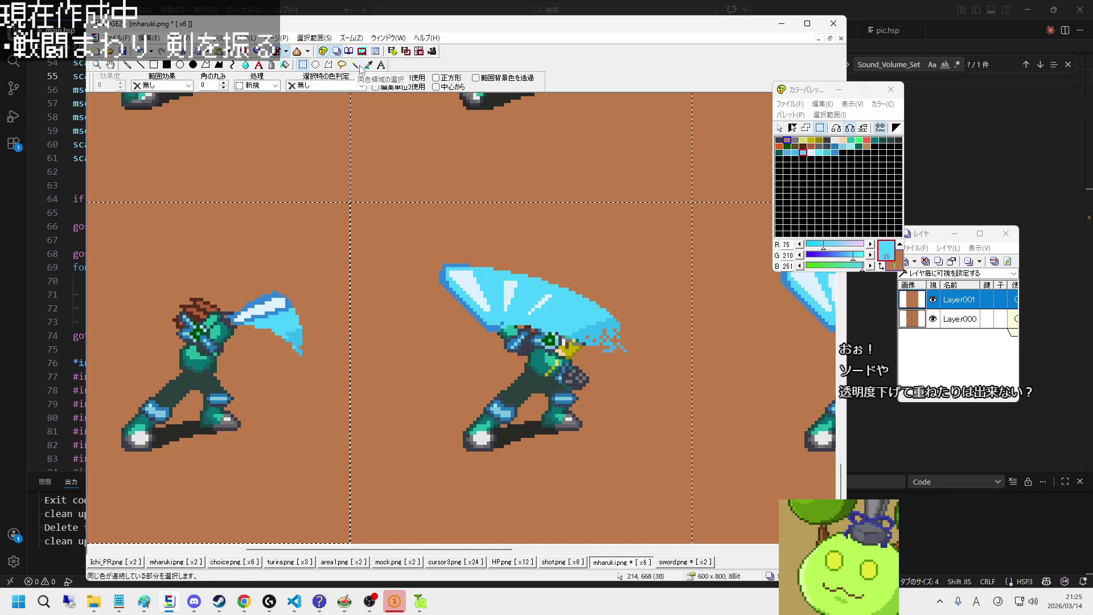
click(375, 77)
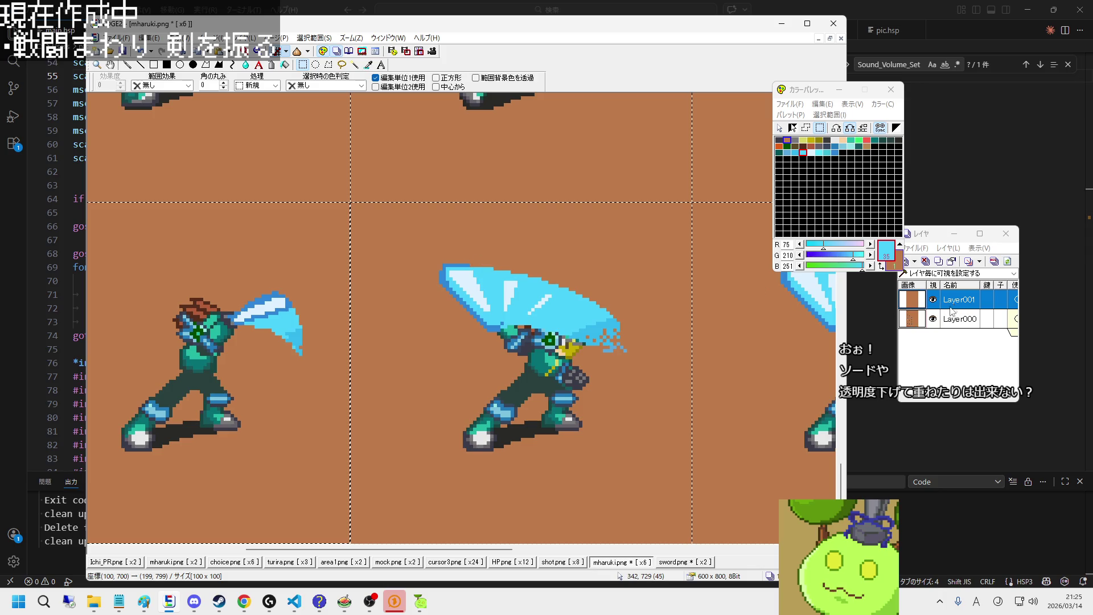
Step: Duplicate Layer001, move the sword copy over the middle frame's character, and select the copy
click(939, 262)
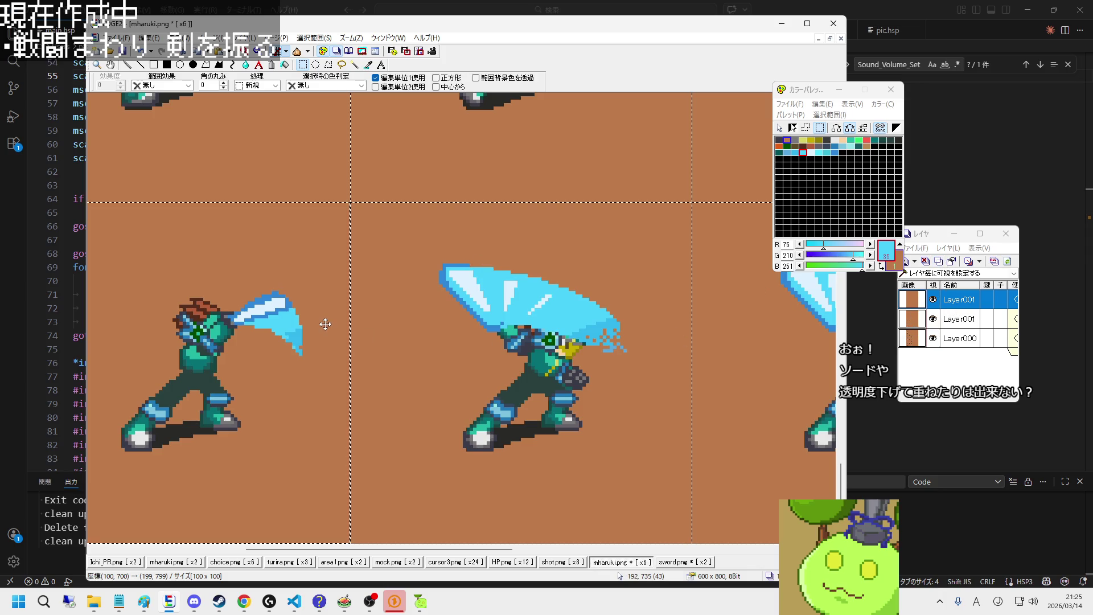
drag(325, 324, 609, 313)
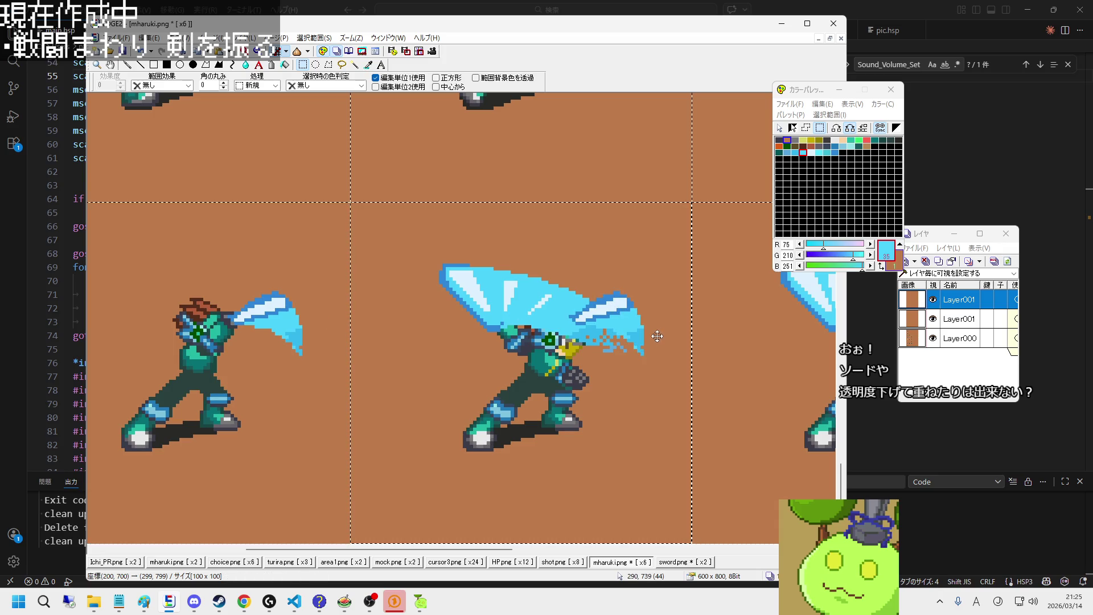
scroll(657, 336, up, 1)
click(960, 317)
Step: Paint light-blue pixels along the copied sword's right edge at the tip with the pen tool
scroll(589, 318, up, 1)
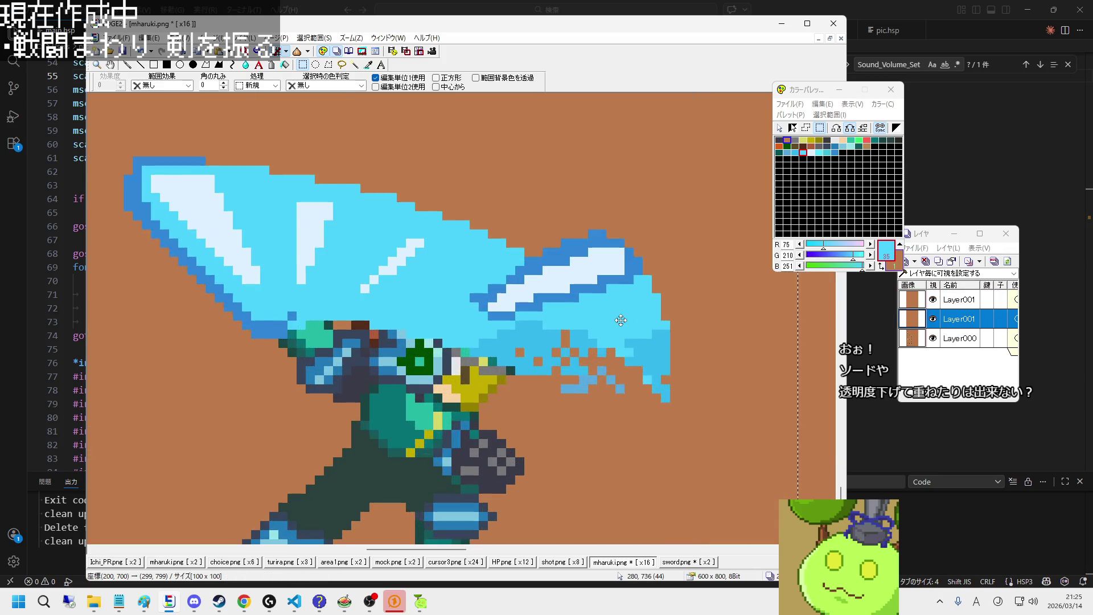
scroll(589, 319, down, 1)
scroll(589, 319, up, 1)
click(127, 65)
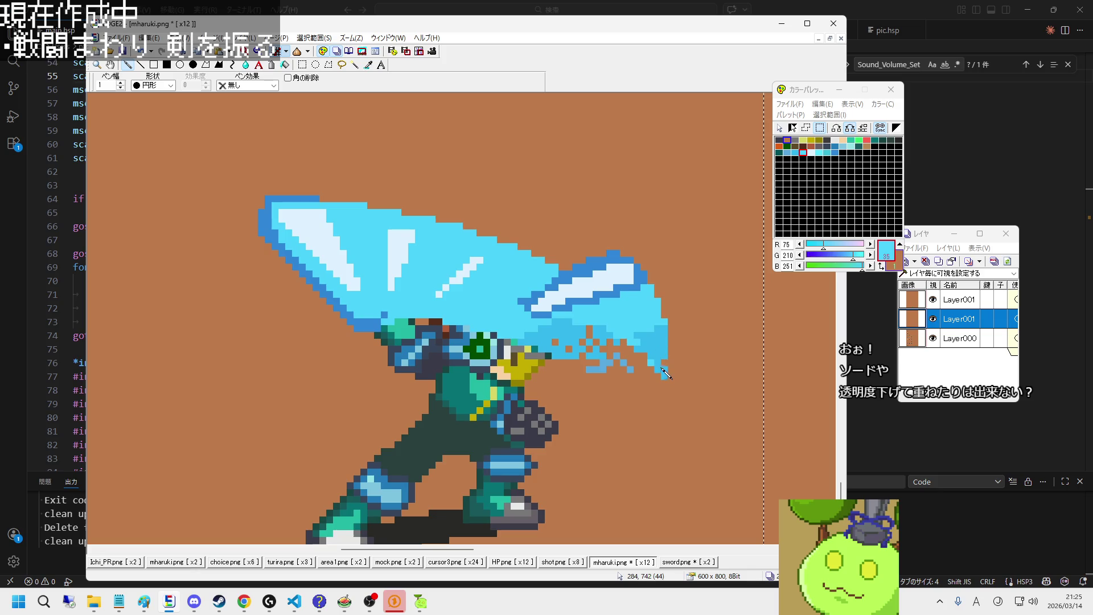
key(ctrl+z)
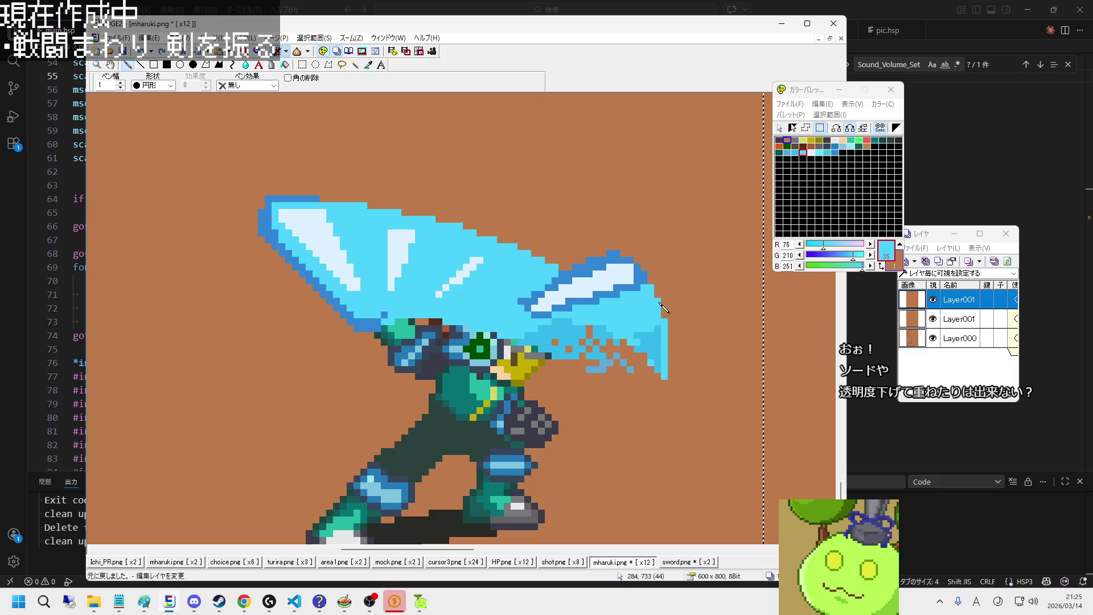
drag(649, 293, 664, 357)
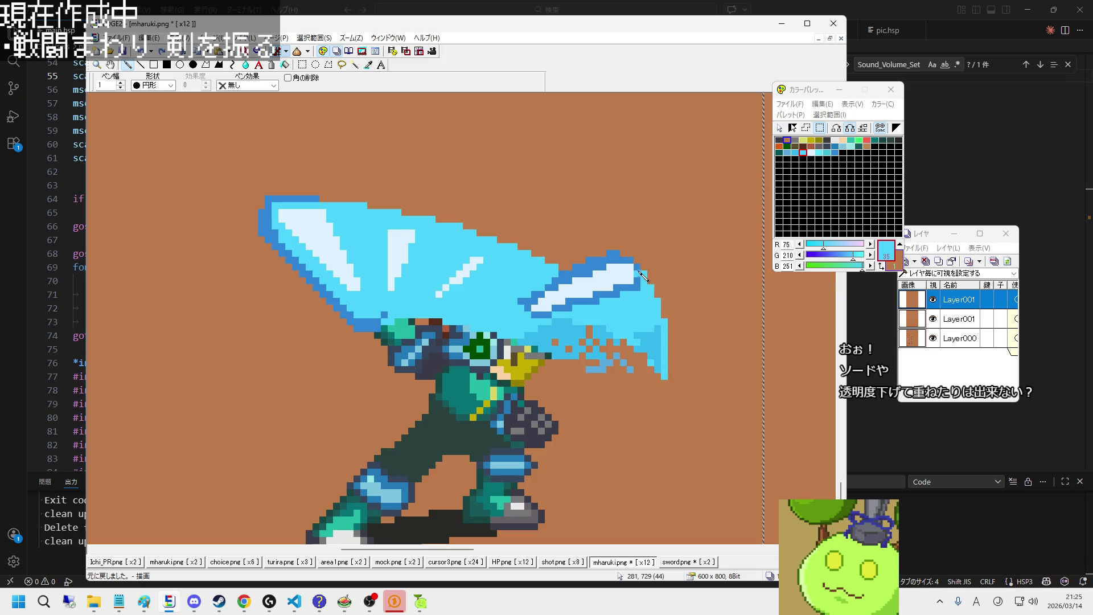
click(918, 319)
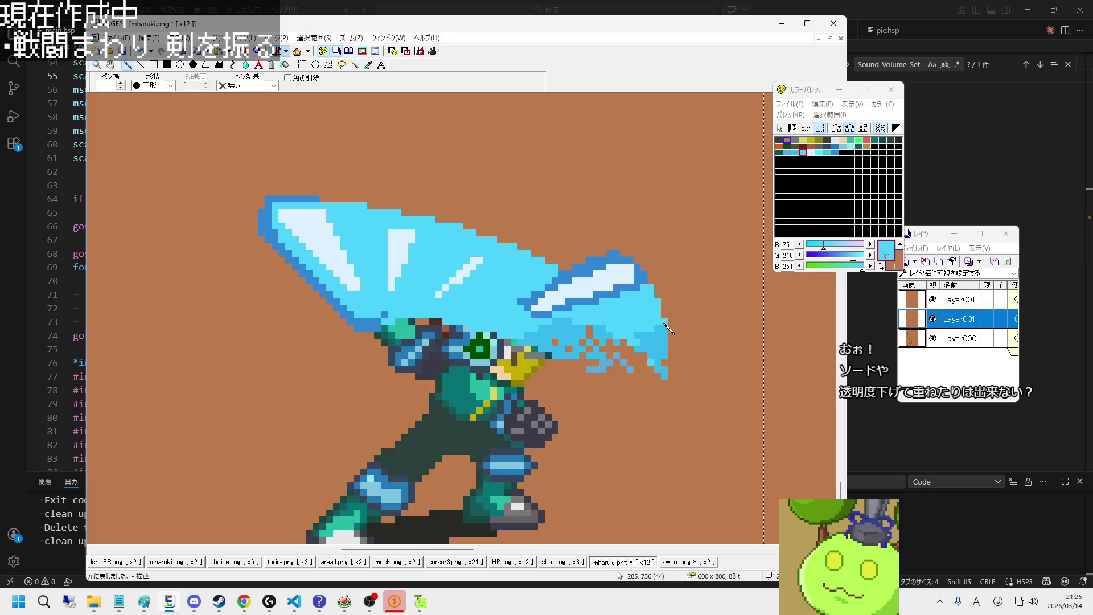
key(ctrl+z)
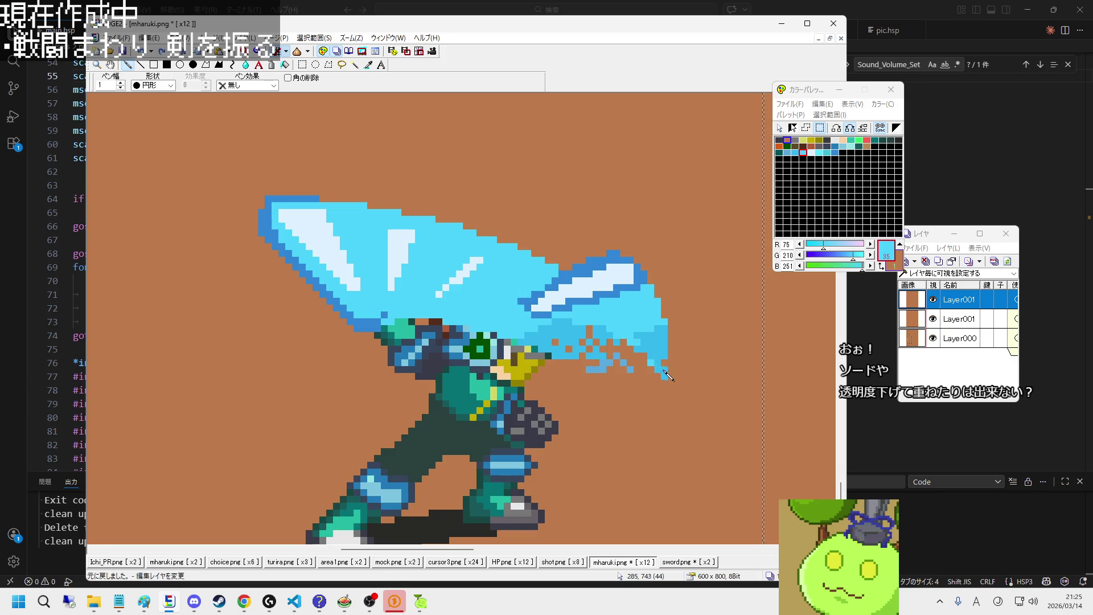
click(960, 322)
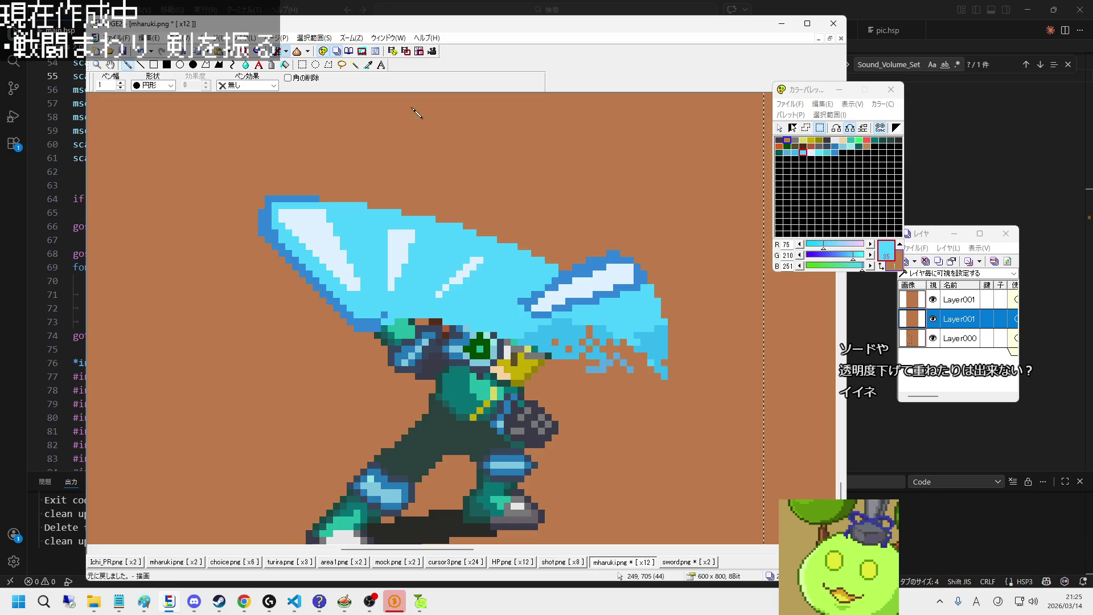
click(302, 65)
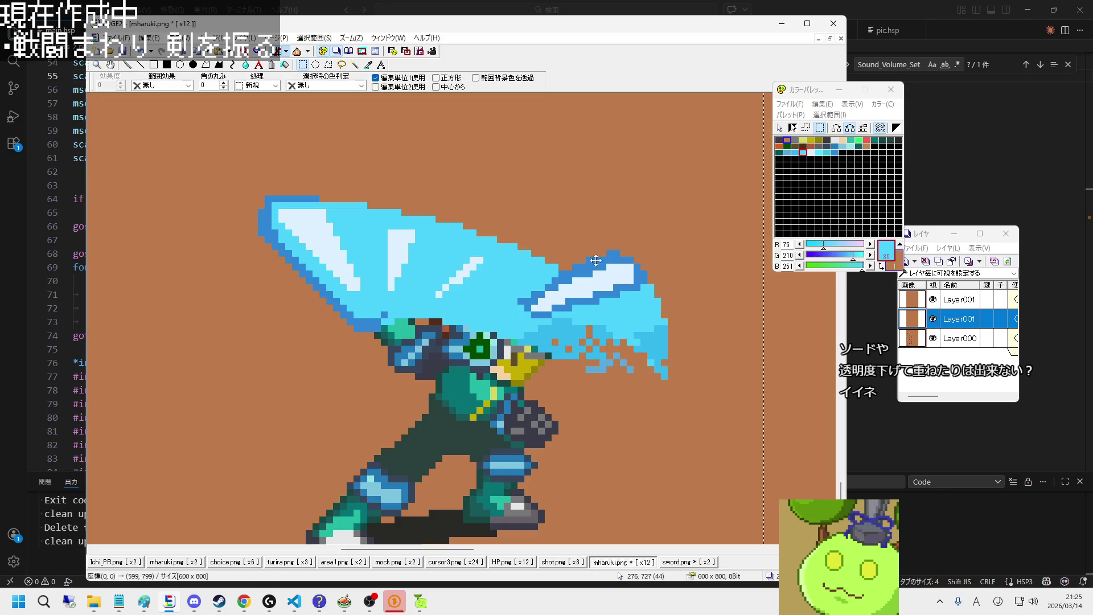
Step: Undo the stray stroke and draw a light-blue line along the inner blade's upper edge
click(127, 64)
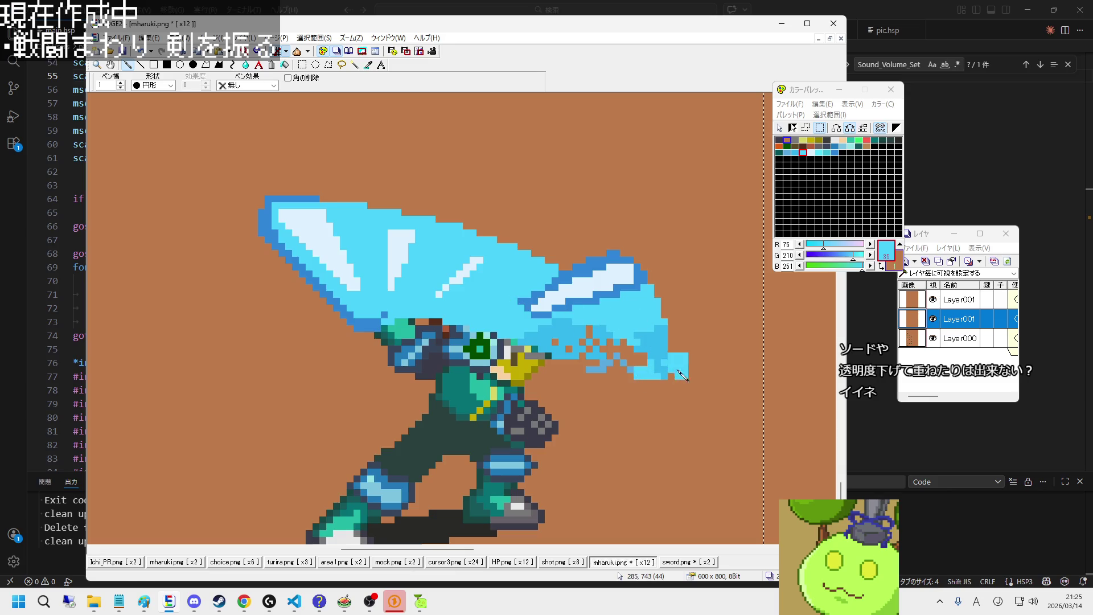
key(ctrl+z)
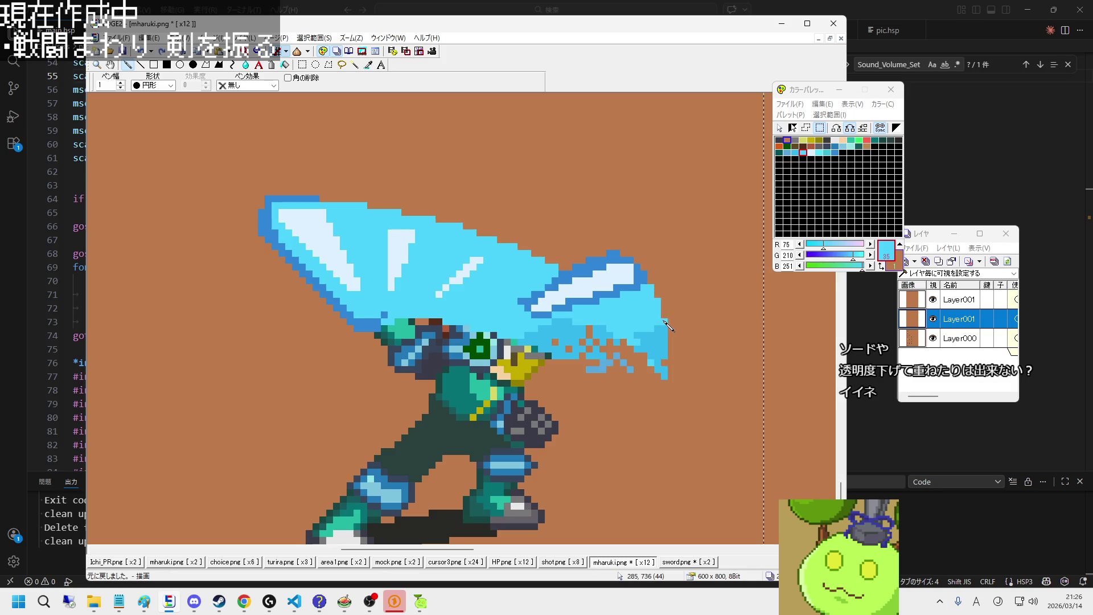
right_click(651, 379)
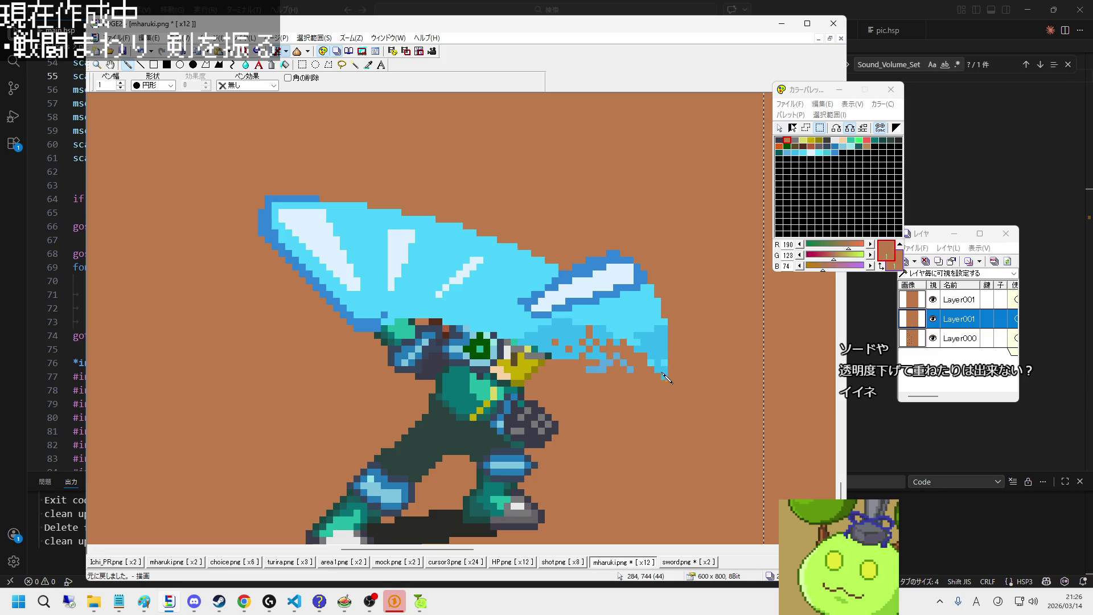
right_click(496, 295)
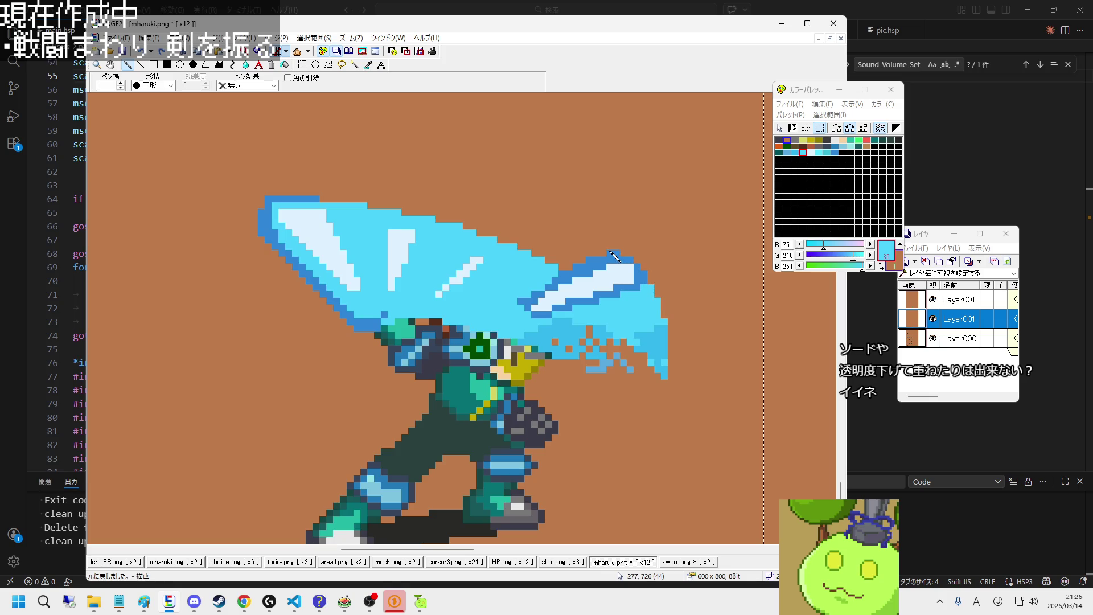
mouse_move(591, 247)
mouse_down()
mouse_move(532, 226)
mouse_move(379, 206)
mouse_move(580, 256)
mouse_move(546, 259)
mouse_move(576, 265)
mouse_up()
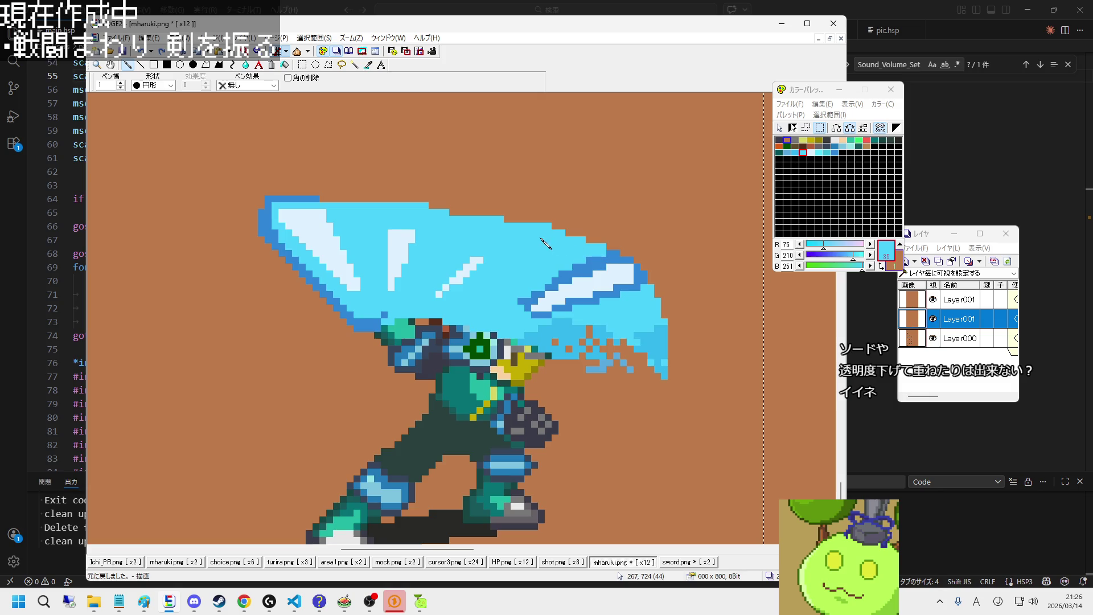
right_click(578, 227)
right_click(541, 230)
right_click(441, 209)
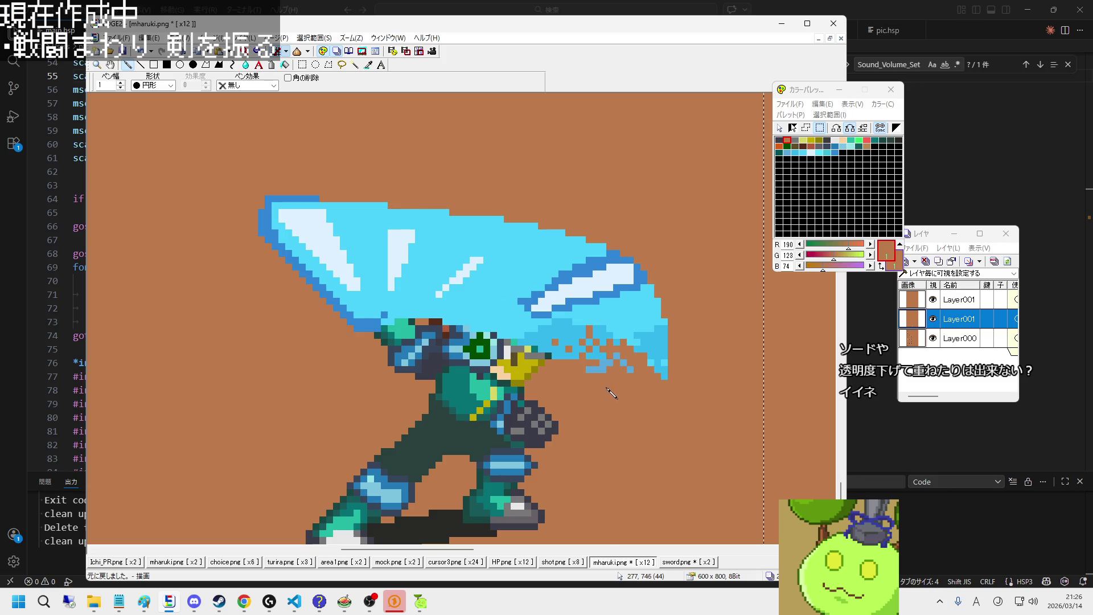
Step: Paint out the blade pixels covering the character's head in background brown
drag(408, 316, 436, 314)
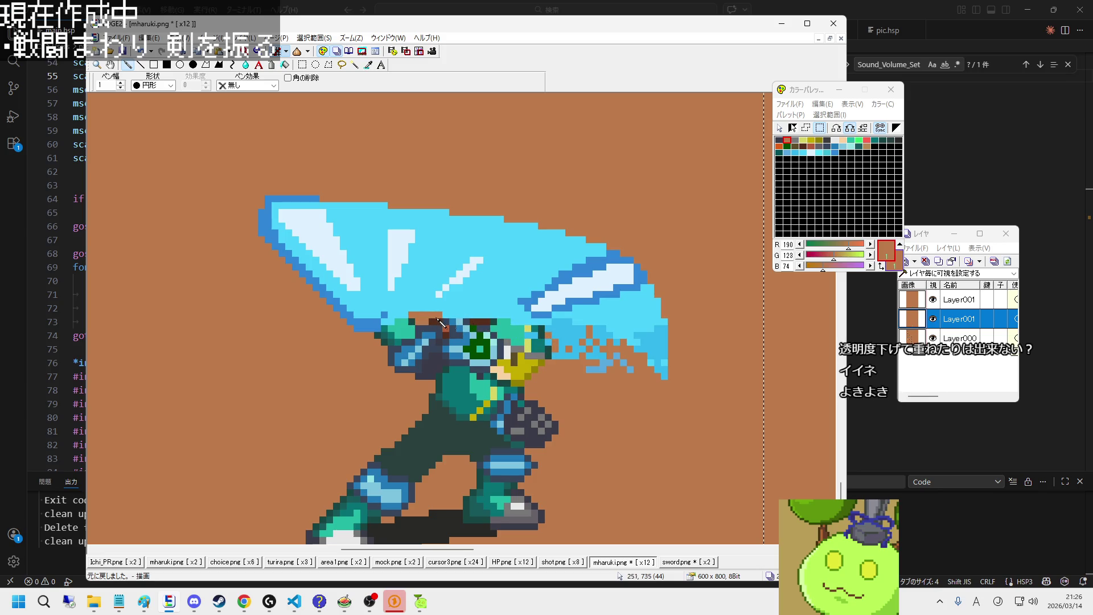
drag(440, 323, 513, 319)
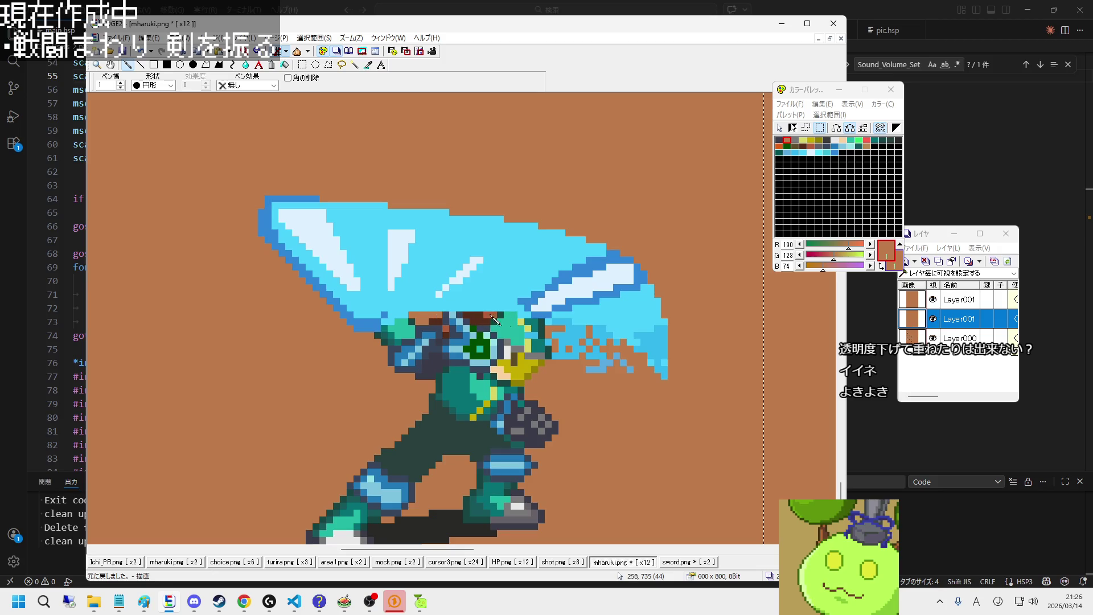
mouse_move(410, 314)
mouse_down()
mouse_move(466, 311)
mouse_move(409, 316)
mouse_up()
drag(477, 313, 526, 319)
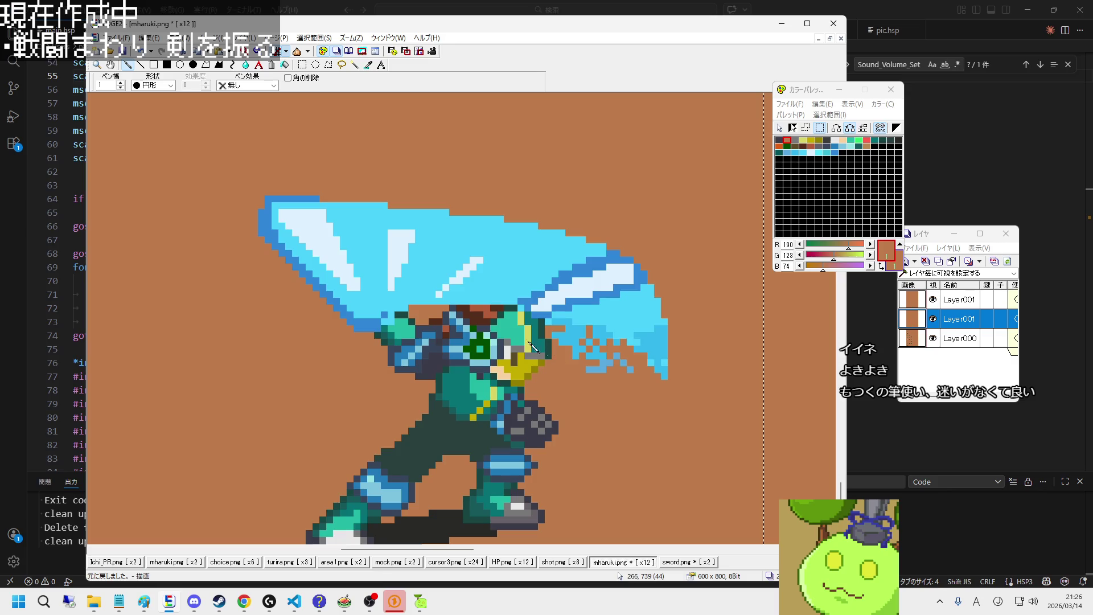
Step: Clear the stray blue pixels near the sword tip with brown
right_click(372, 210)
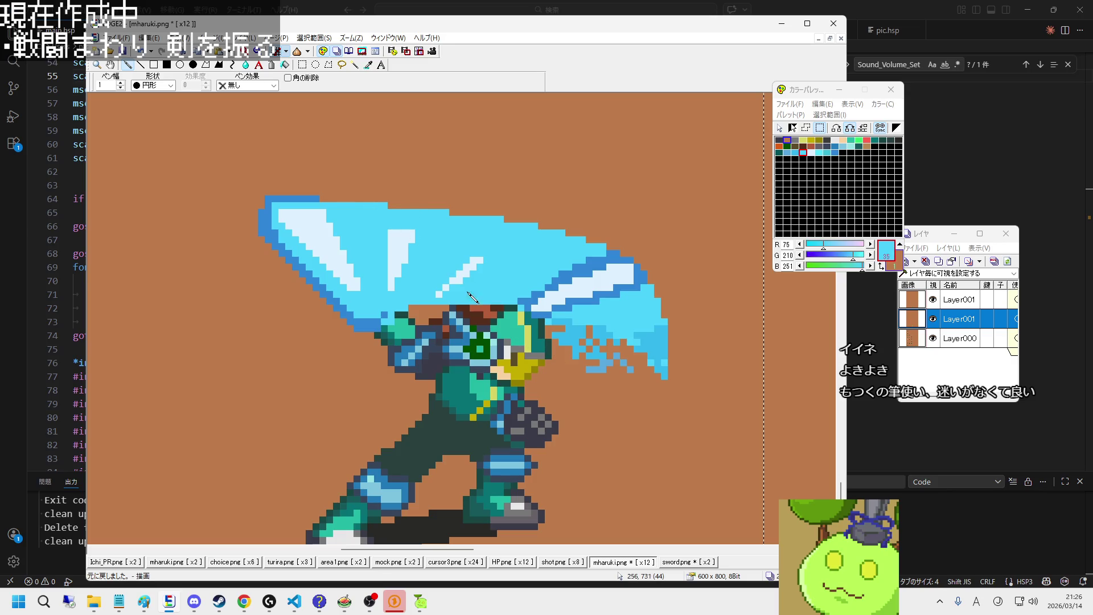
right_click(588, 384)
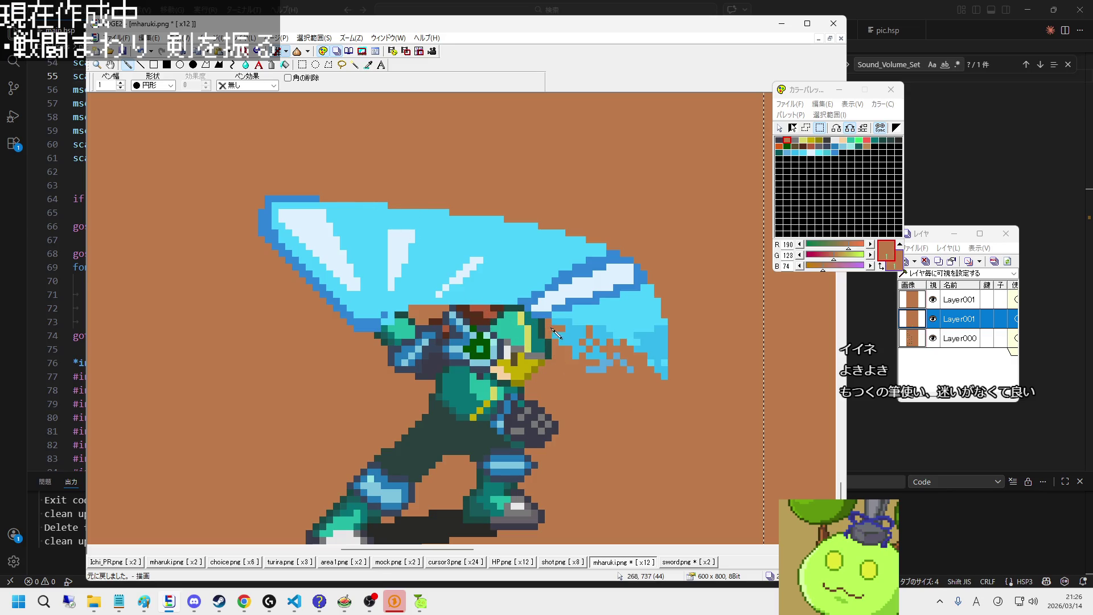
mouse_move(549, 330)
mouse_down()
mouse_move(576, 359)
mouse_move(631, 373)
mouse_up()
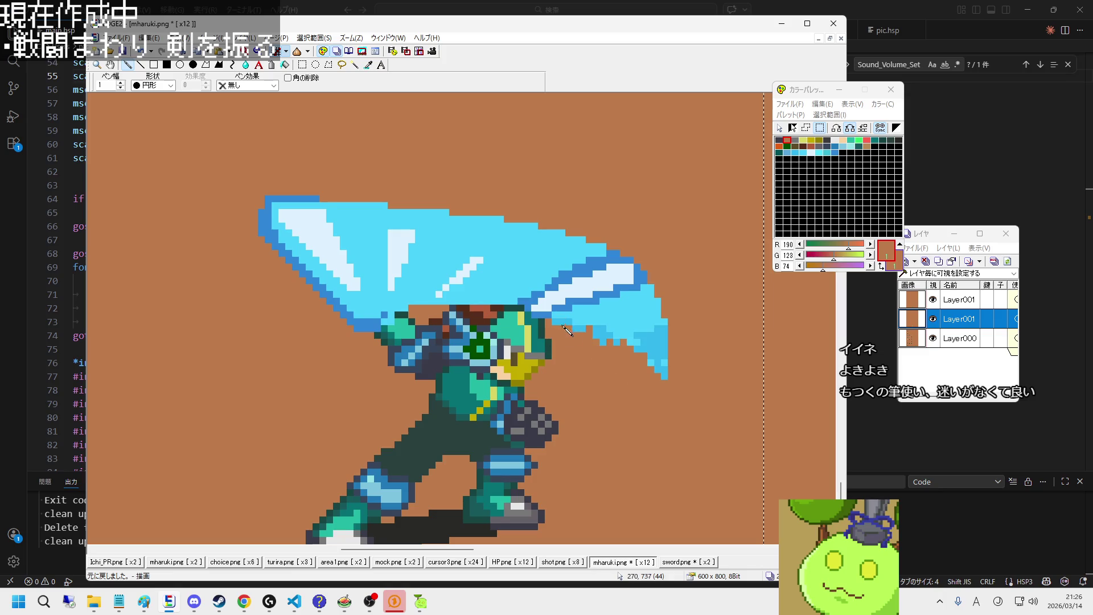
drag(566, 330, 615, 347)
Step: Hide the top sword layer and fill the gap between blade and curved trail light blue
click(933, 300)
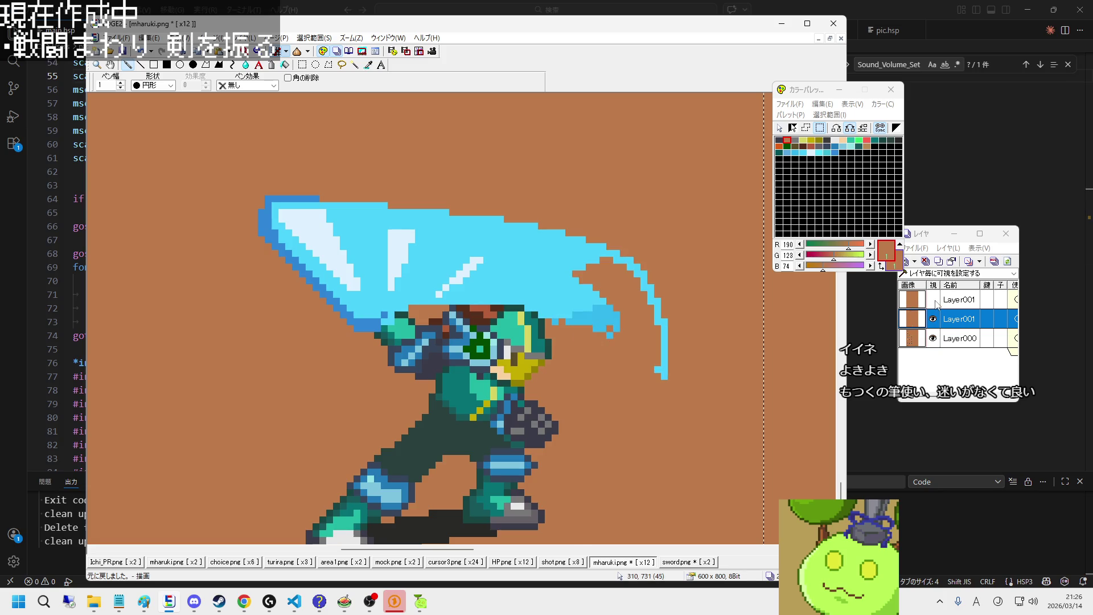
right_click(555, 301)
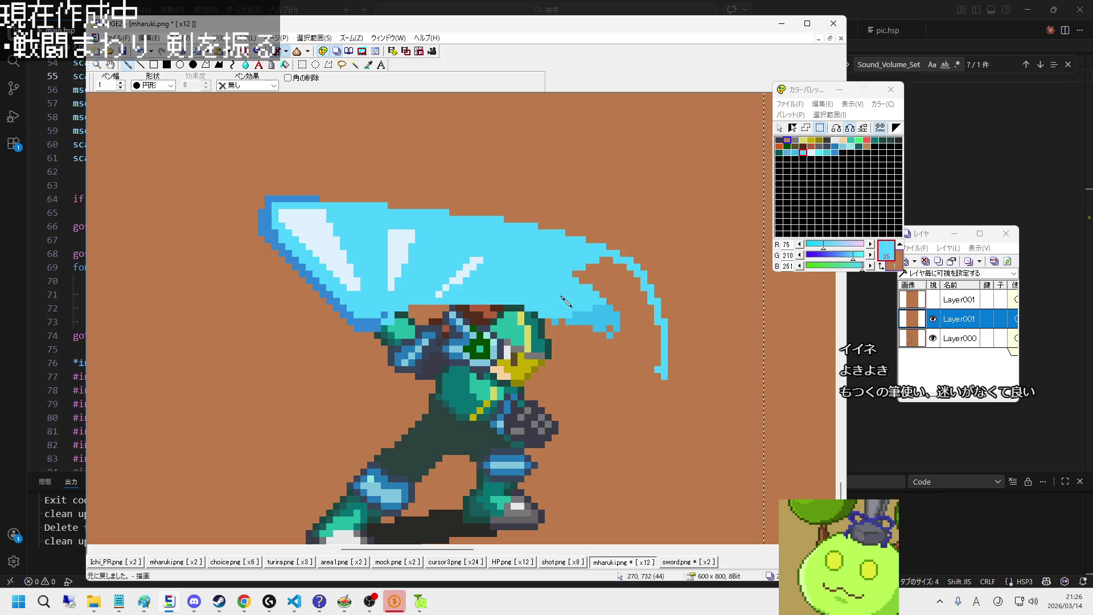
mouse_move(560, 297)
mouse_down()
mouse_move(617, 318)
mouse_move(628, 310)
mouse_move(592, 282)
mouse_move(601, 265)
mouse_move(632, 287)
mouse_move(651, 335)
mouse_move(623, 330)
mouse_move(655, 319)
mouse_move(656, 363)
mouse_up()
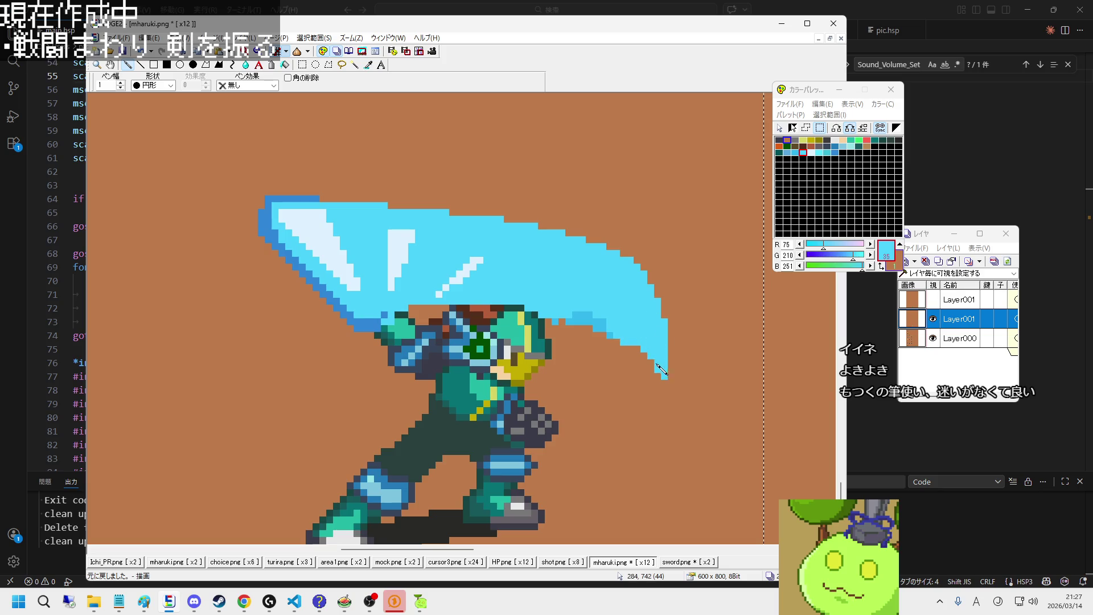
Step: Toggle Layer001 to compare, then paint a stray upper-right blade edge pixel brown
click(933, 300)
click(933, 299)
click(933, 300)
click(933, 299)
click(933, 299)
click(933, 300)
click(933, 300)
click(933, 299)
right_click(683, 292)
scroll(616, 320, down, 2)
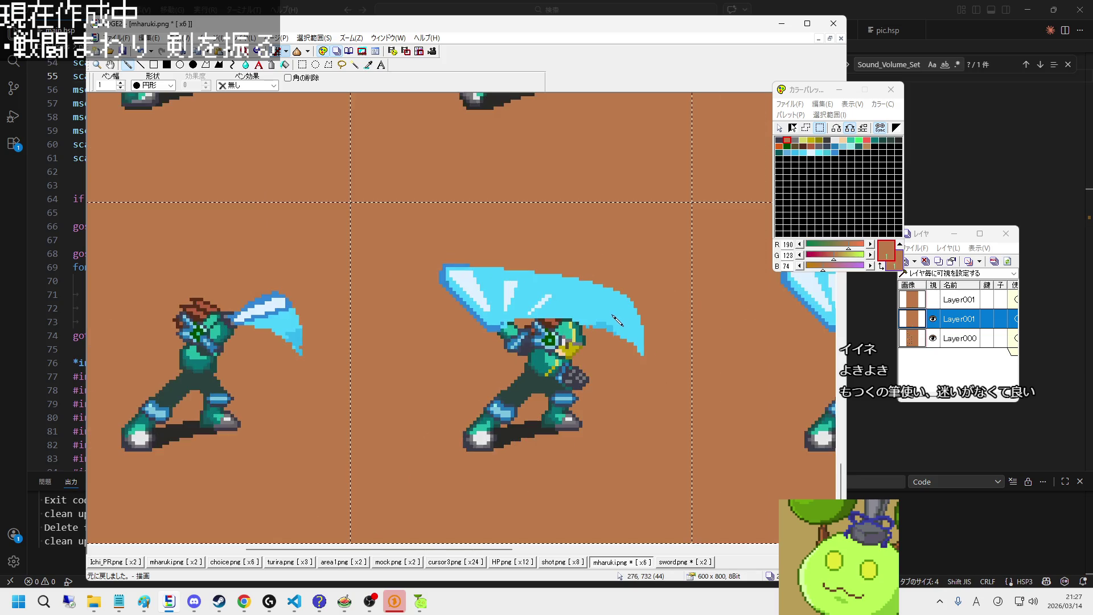
scroll(646, 353, down, 1)
scroll(653, 362, up, 1)
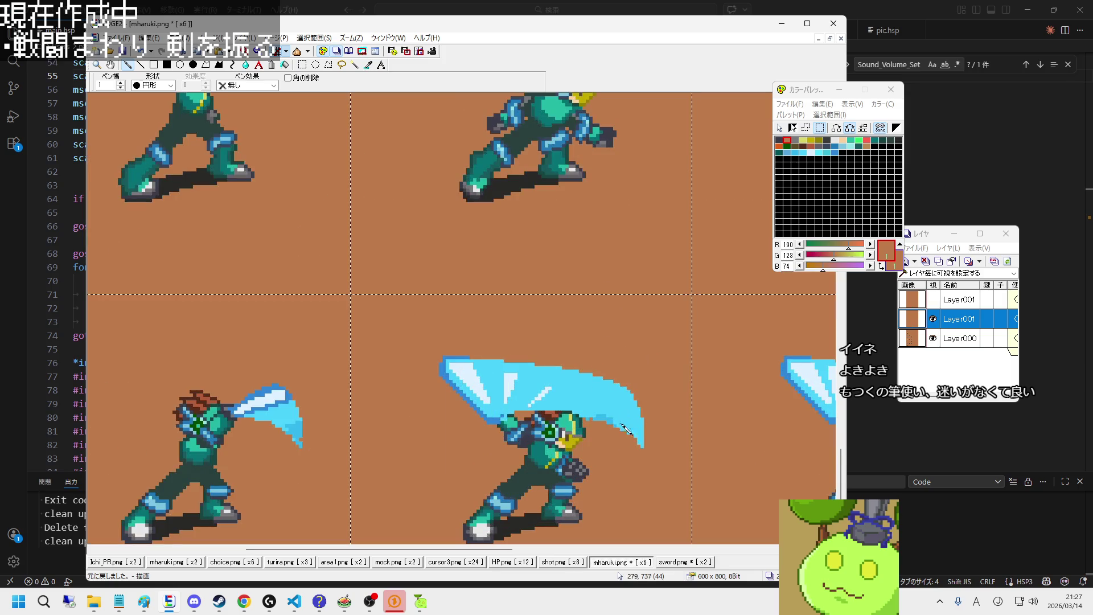
scroll(644, 424, up, 1)
scroll(645, 424, up, 1)
scroll(581, 245, up, 1)
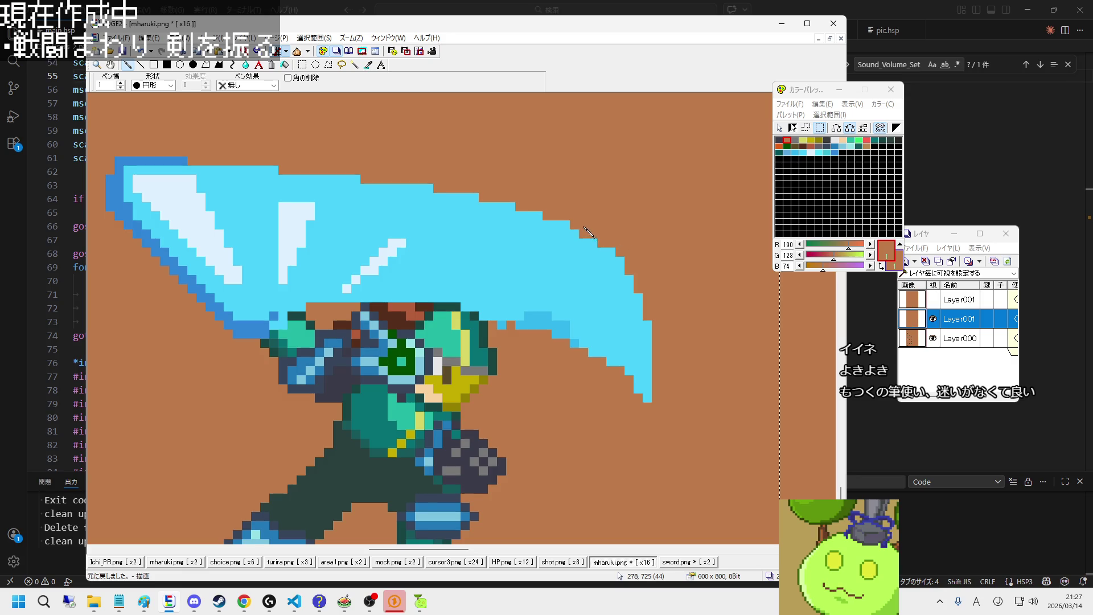
click(611, 252)
Step: Repaint the blade's lower-edge shading light cyan and brown out its edge above the head
scroll(626, 308, down, 2)
scroll(632, 349, up, 1)
scroll(632, 349, up, 1)
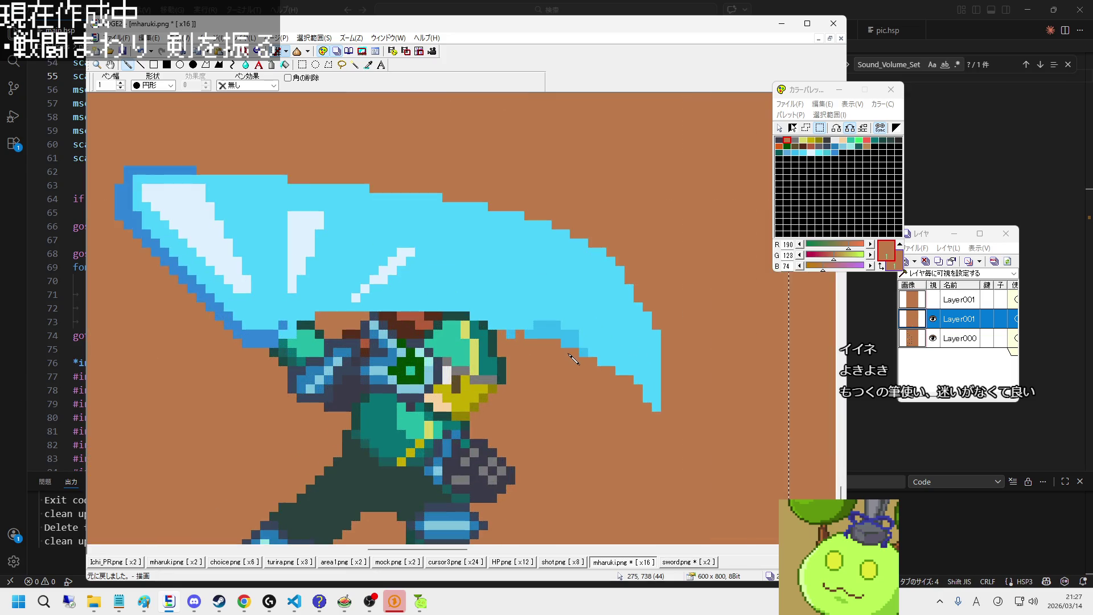
right_click(599, 345)
mouse_move(578, 339)
mouse_down()
mouse_move(534, 322)
mouse_move(532, 337)
mouse_move(568, 351)
mouse_up()
right_click(531, 351)
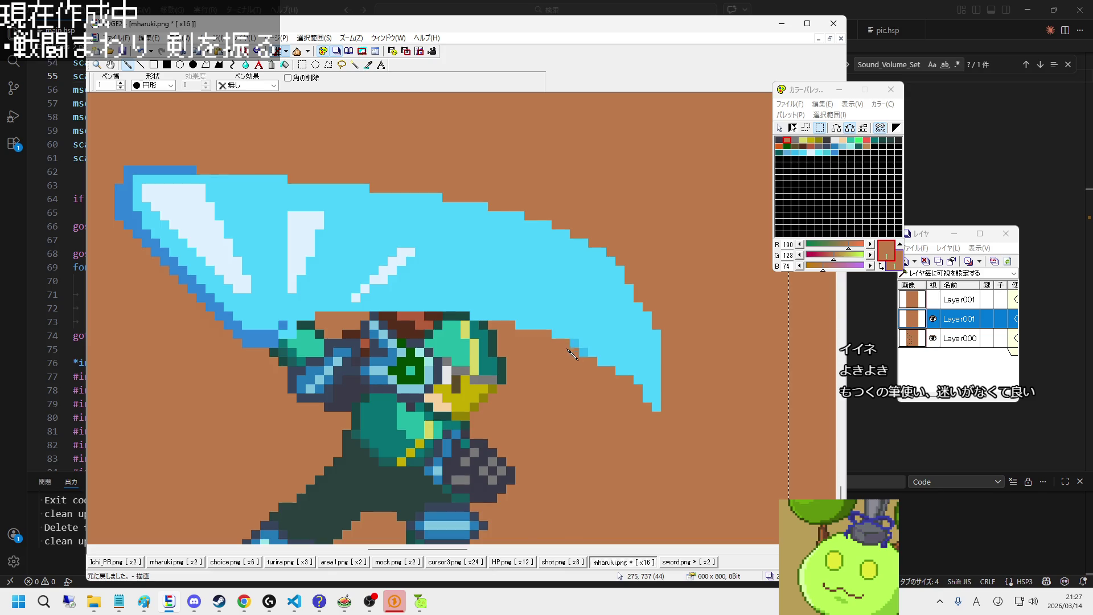
scroll(475, 336, down, 1)
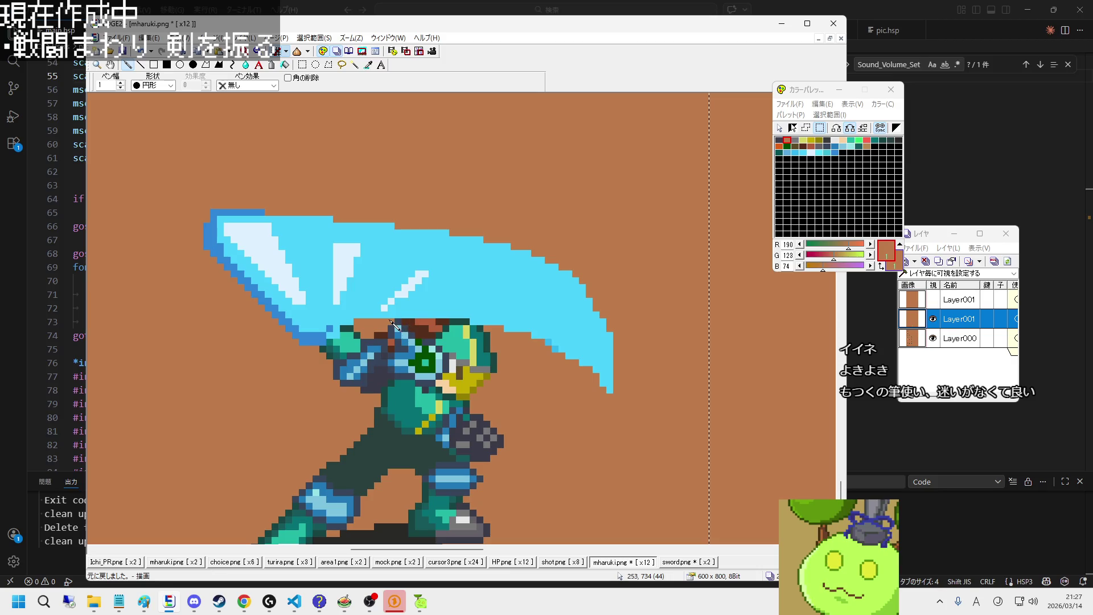
mouse_move(399, 327)
mouse_down()
mouse_move(455, 316)
mouse_move(422, 321)
mouse_up()
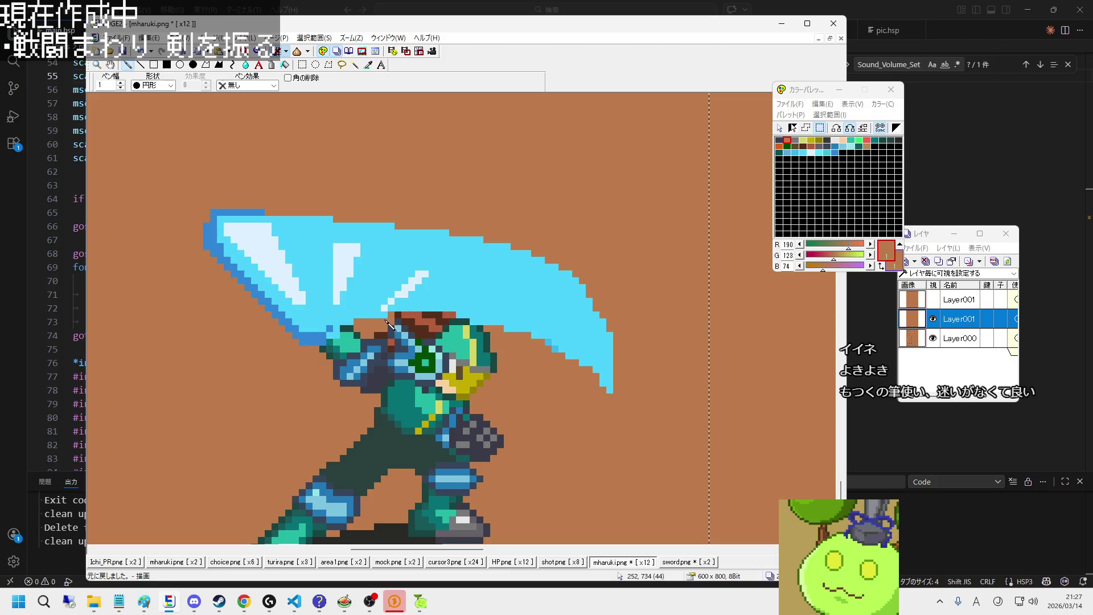
Step: Extend the slash's top edge with cyan pixels and erase a stray pixel on the upper edge
scroll(389, 325, down, 2)
scroll(389, 325, down, 1)
scroll(365, 327, up, 2)
right_click(357, 326)
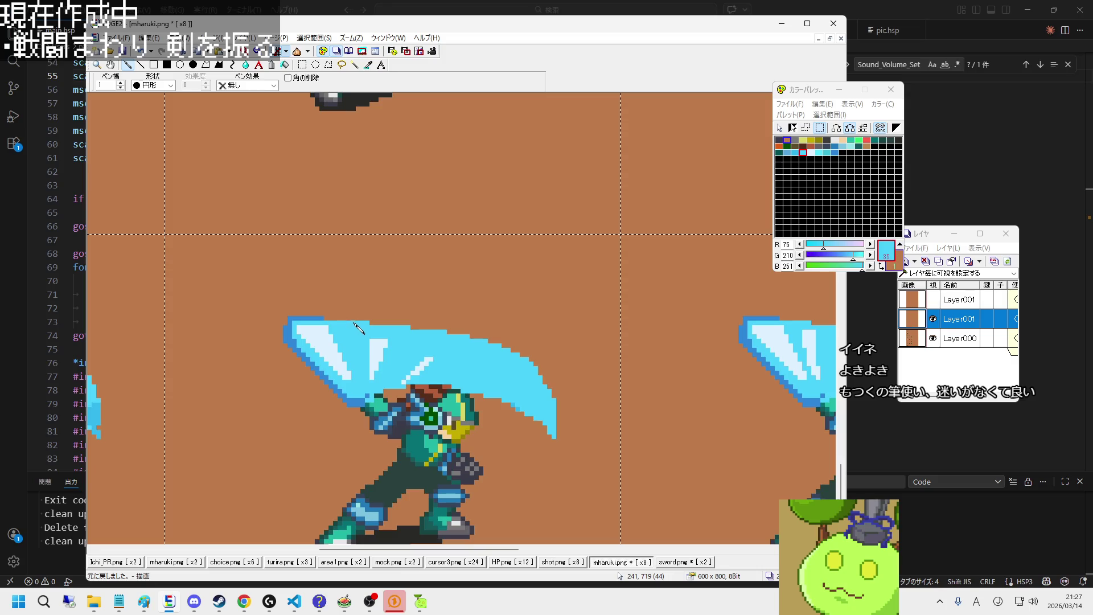
drag(340, 320, 439, 325)
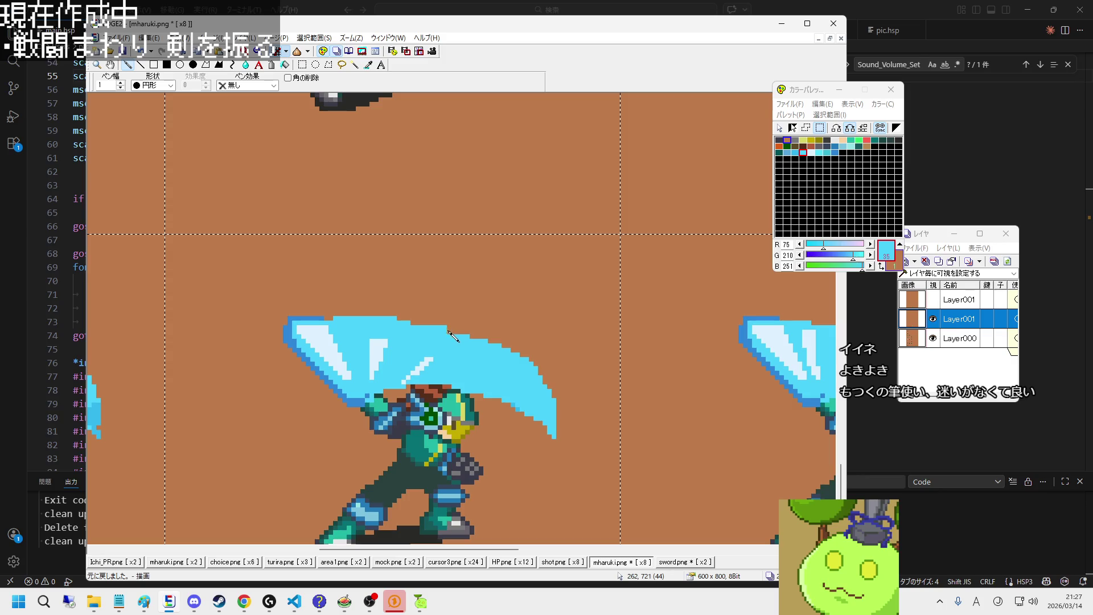
right_click(526, 361)
scroll(527, 360, up, 3)
drag(542, 352, 520, 345)
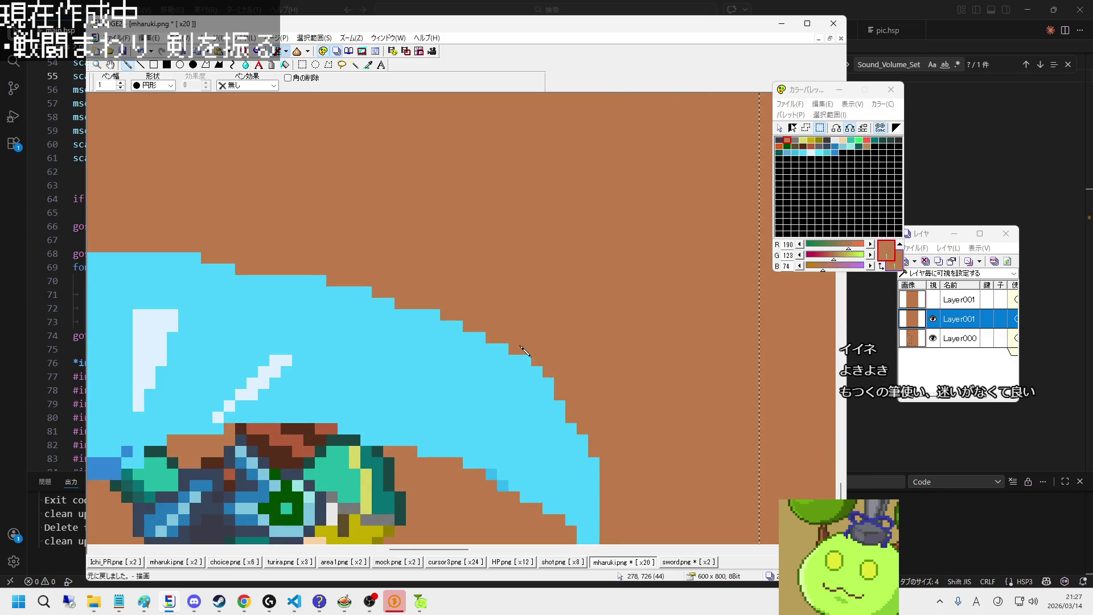
scroll(520, 348, down, 2)
scroll(387, 350, down, 2)
scroll(373, 376, up, 2)
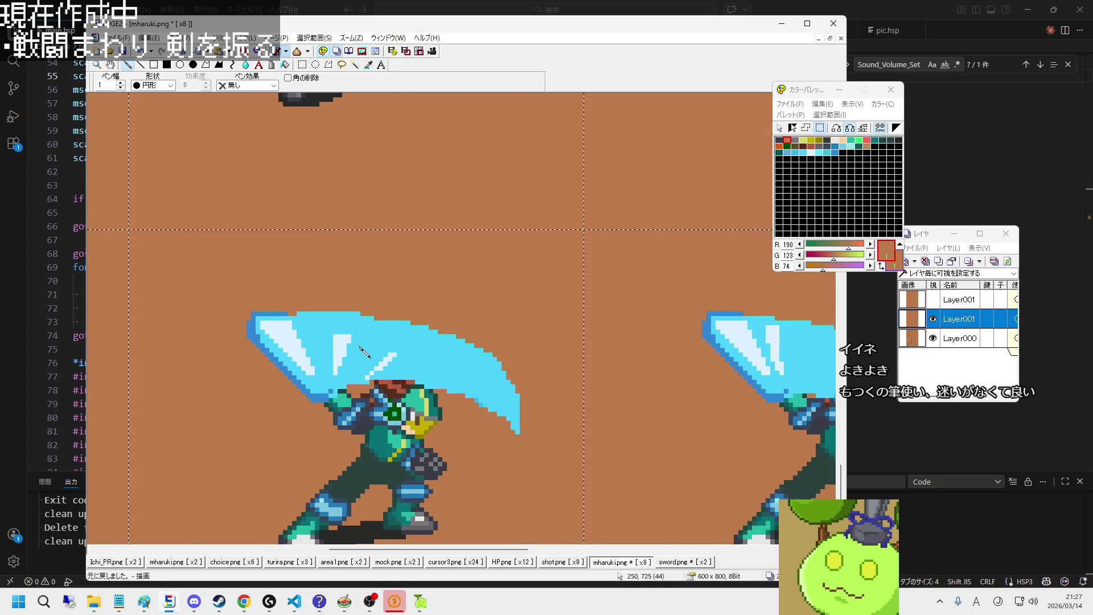
Step: Show and hide Layer001 again to compare the edited crescent with the original blade
right_click(373, 328)
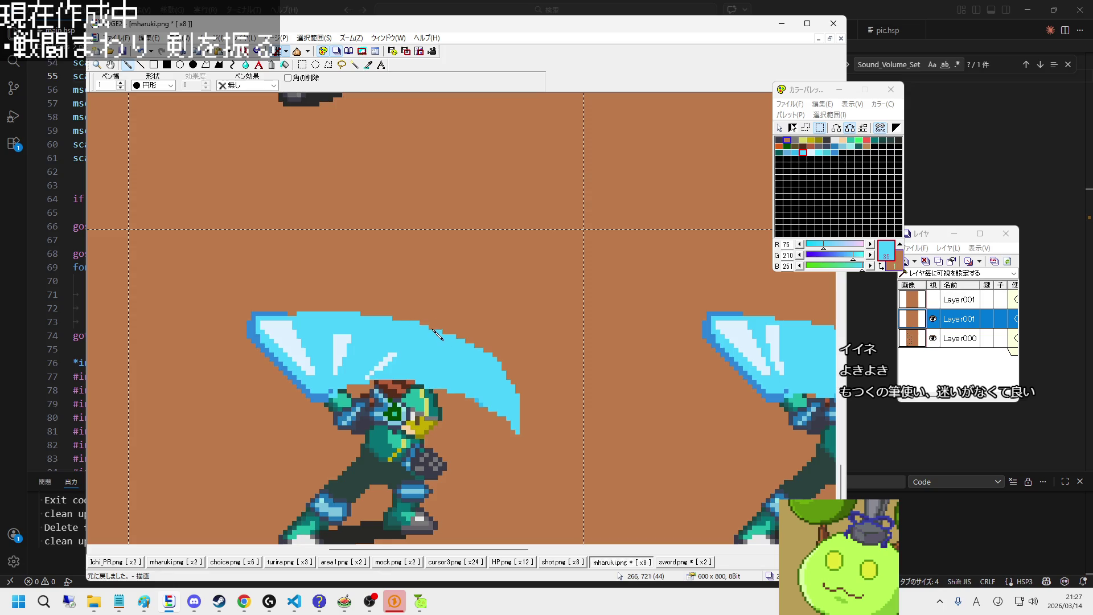
scroll(448, 337, down, 1)
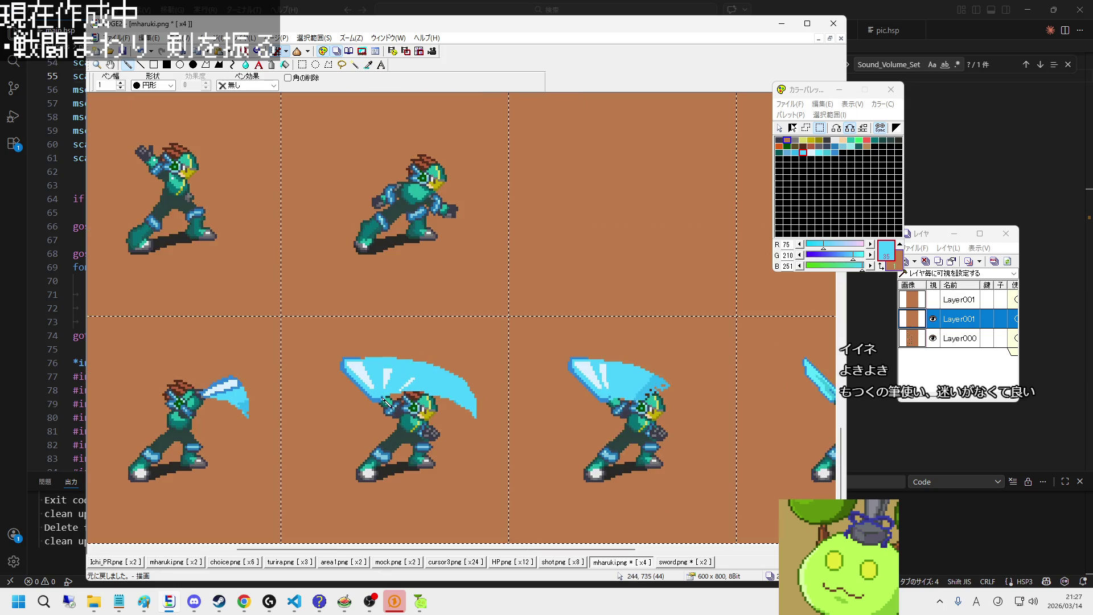
scroll(375, 370, up, 1)
scroll(371, 374, up, 1)
scroll(373, 377, up, 1)
right_click(452, 309)
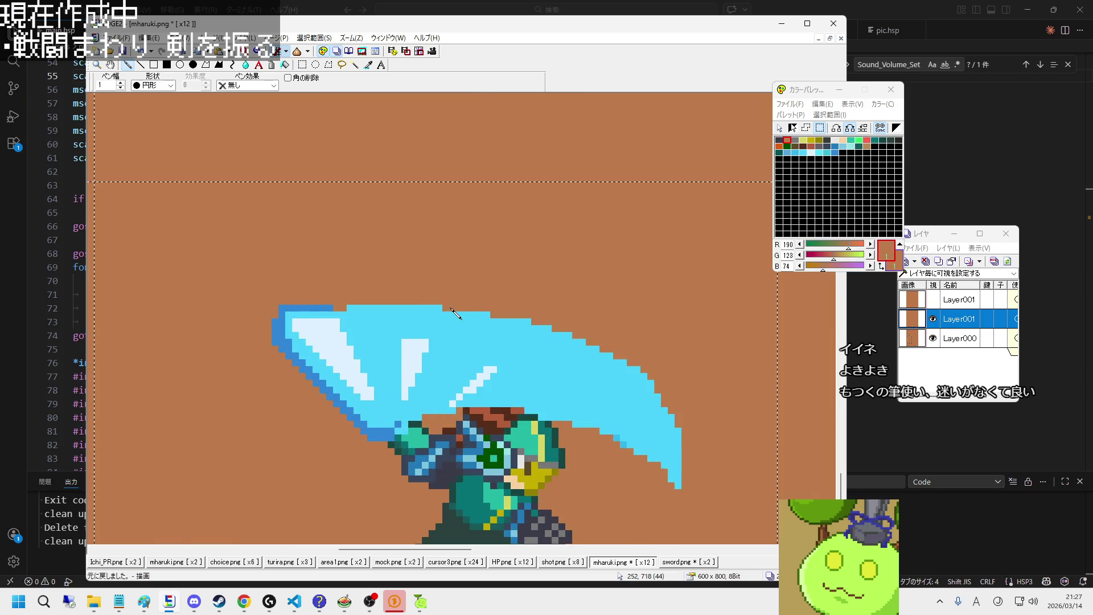
scroll(442, 315, down, 2)
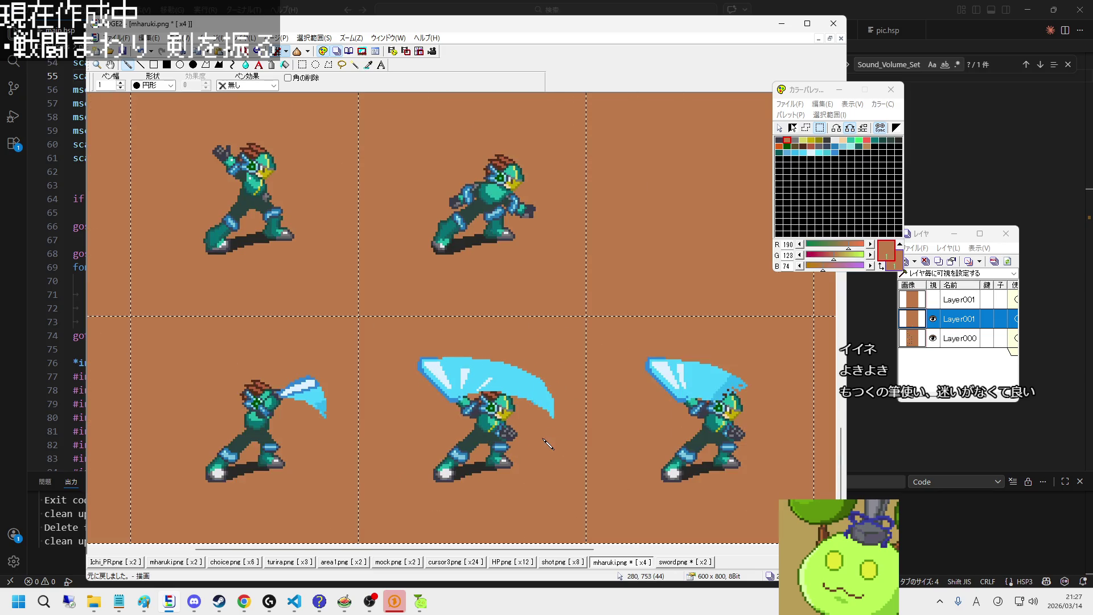
scroll(547, 450, up, 1)
scroll(547, 442, up, 1)
scroll(546, 442, up, 1)
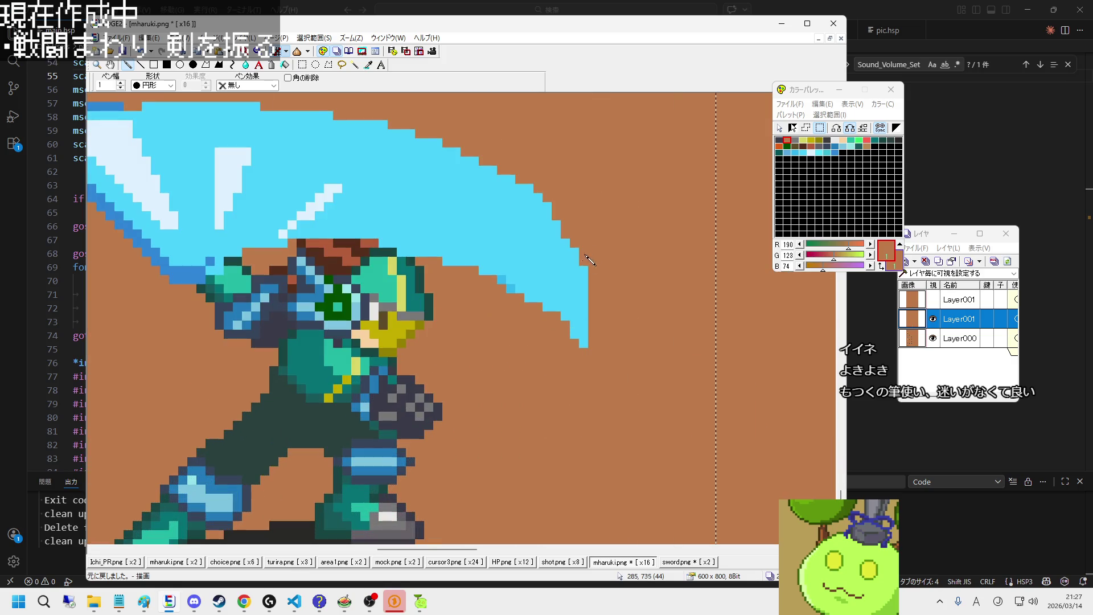
scroll(561, 213, down, 1)
scroll(561, 214, down, 2)
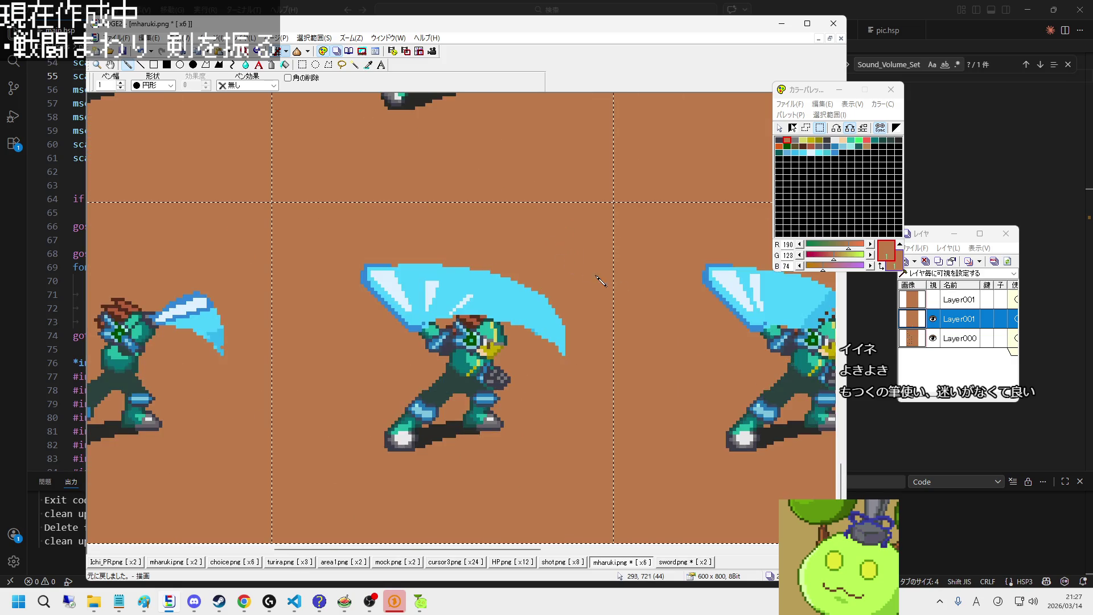
click(932, 300)
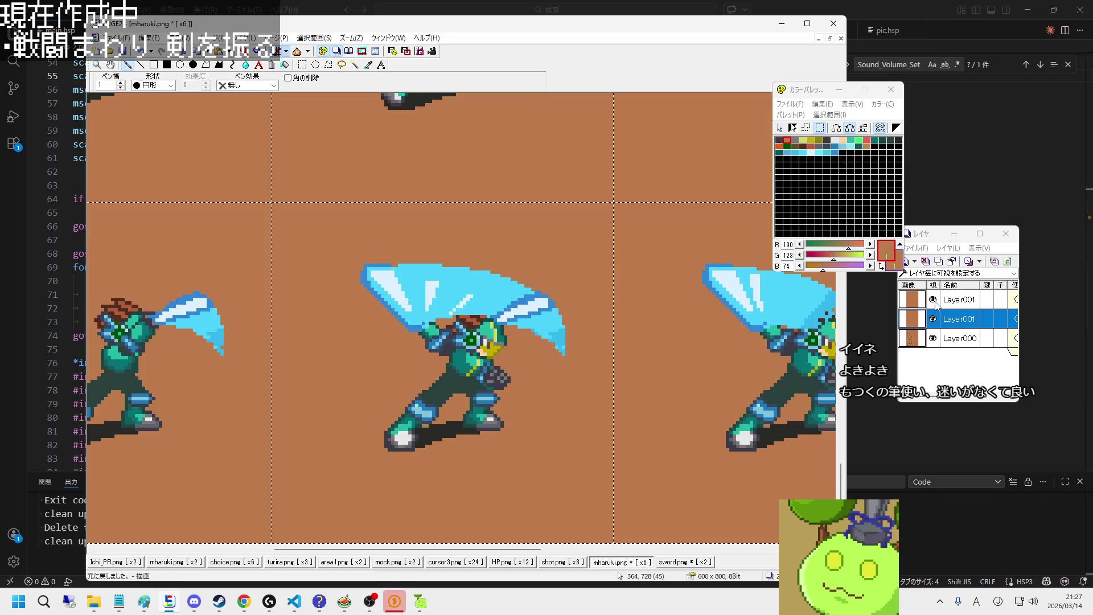
click(932, 300)
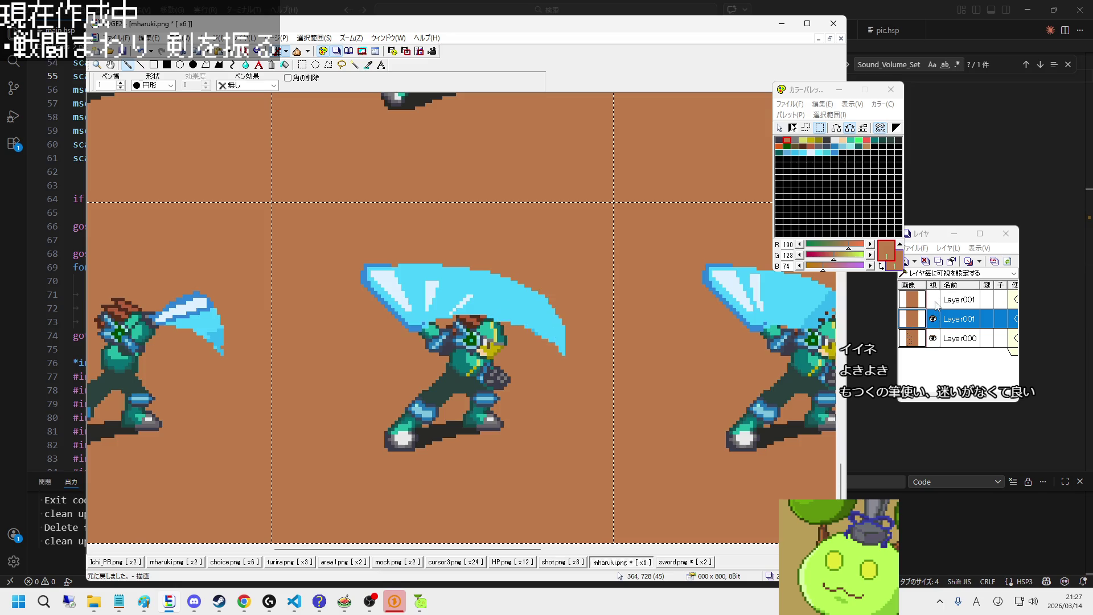
scroll(618, 395, up, 3)
scroll(424, 319, up, 2)
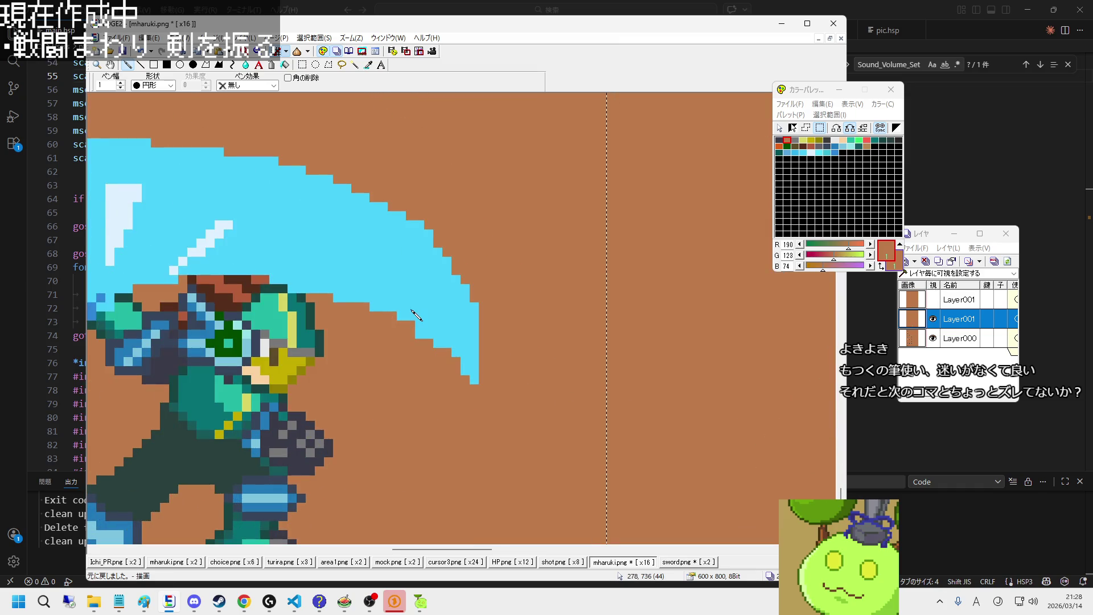
Step: Navigate to the slash at x12 zoom and pick up the brown background colour
right_click(401, 322)
scroll(402, 322, down, 3)
scroll(409, 353, down, 1)
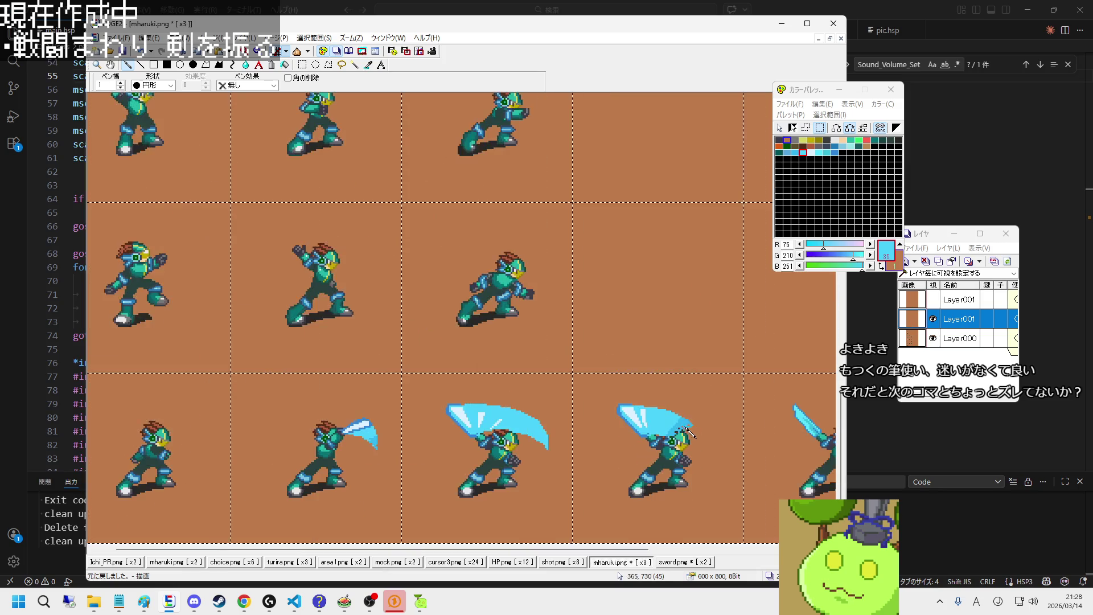
scroll(427, 424, up, 2)
scroll(427, 424, up, 1)
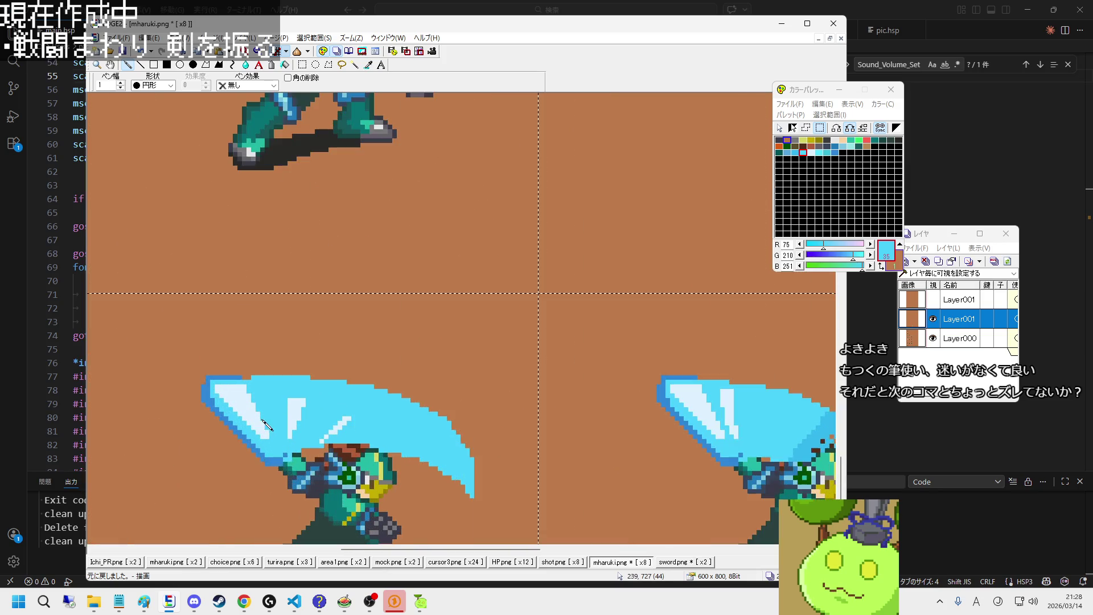
scroll(399, 415, up, 1)
scroll(392, 414, down, 1)
scroll(432, 365, up, 1)
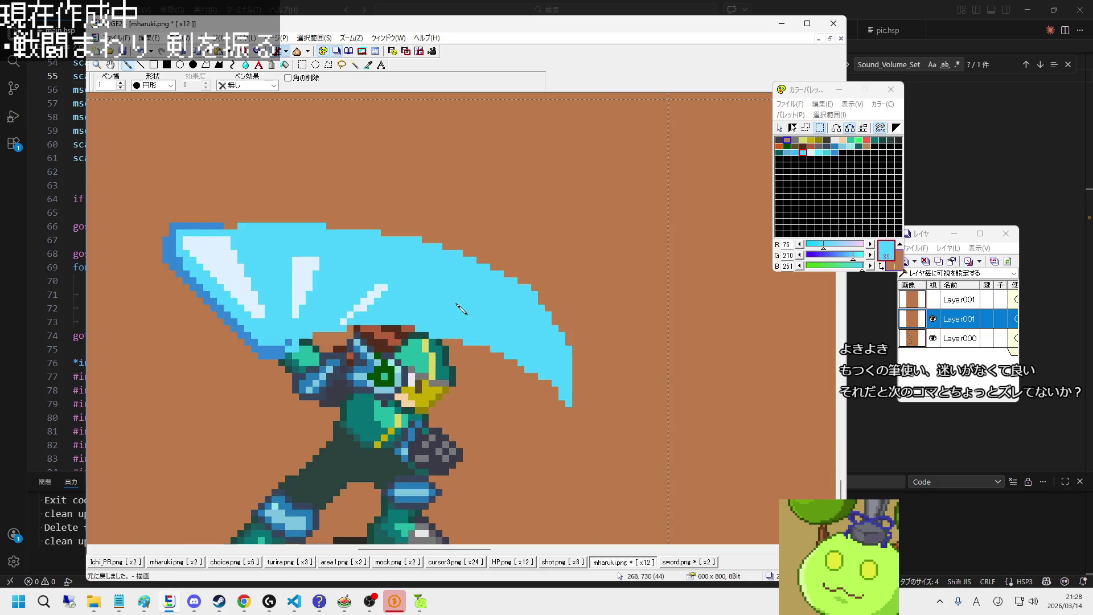
right_click(530, 268)
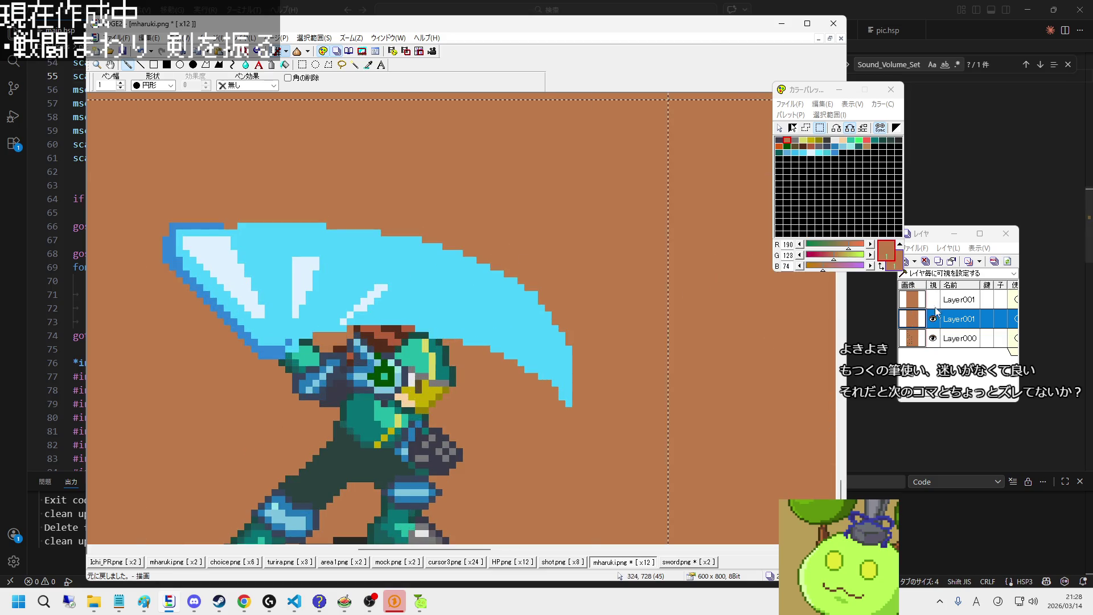
scroll(560, 313, down, 1)
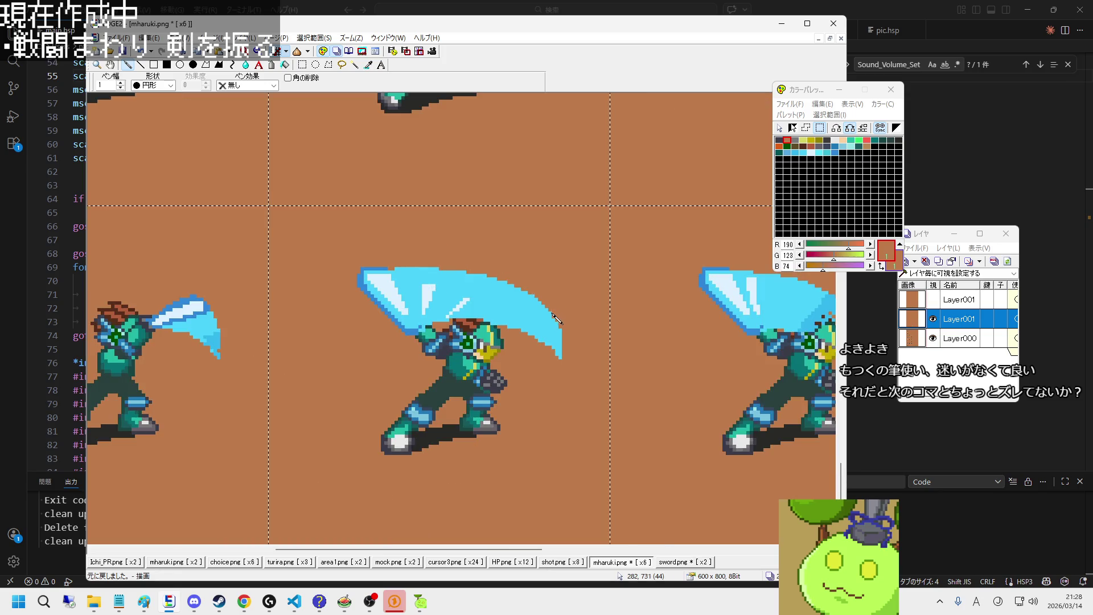
scroll(557, 319, up, 1)
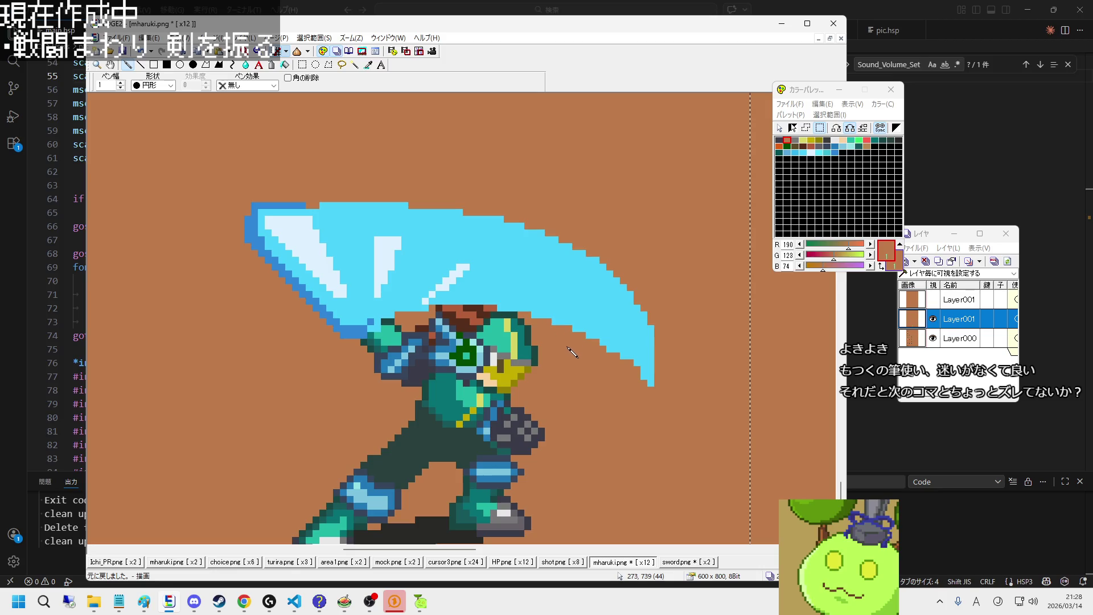
right_click(504, 308)
scroll(496, 312, down, 2)
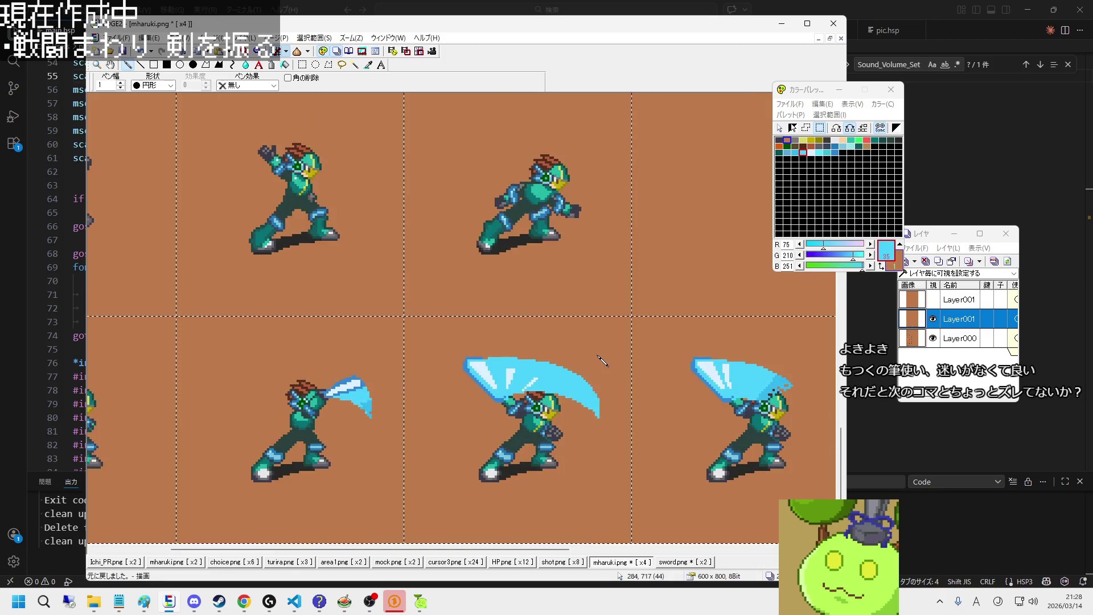
scroll(630, 412, up, 2)
scroll(615, 415, up, 1)
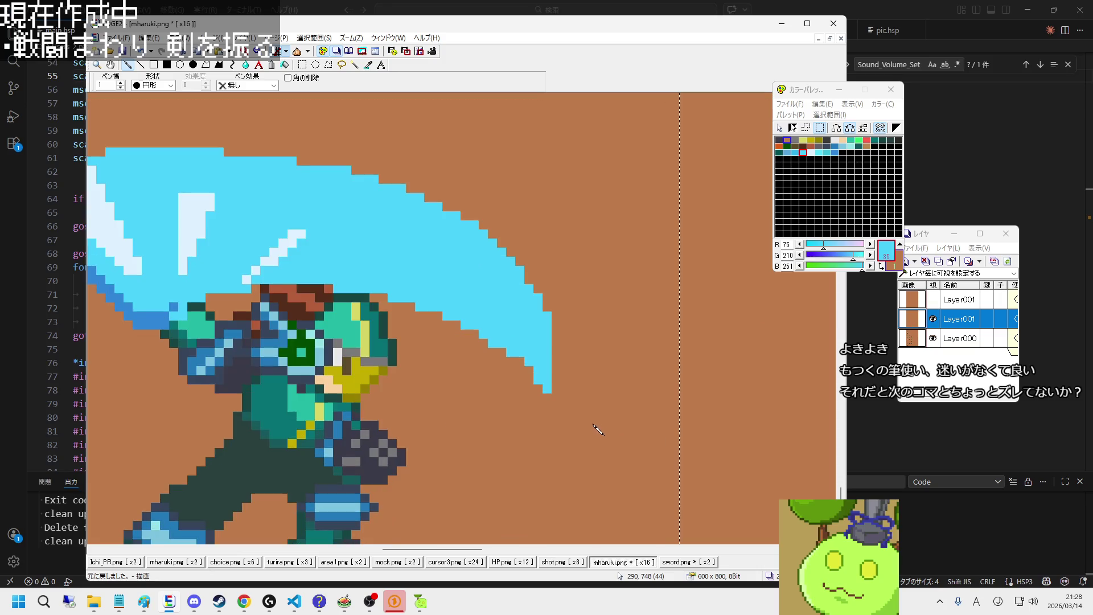
right_click(587, 404)
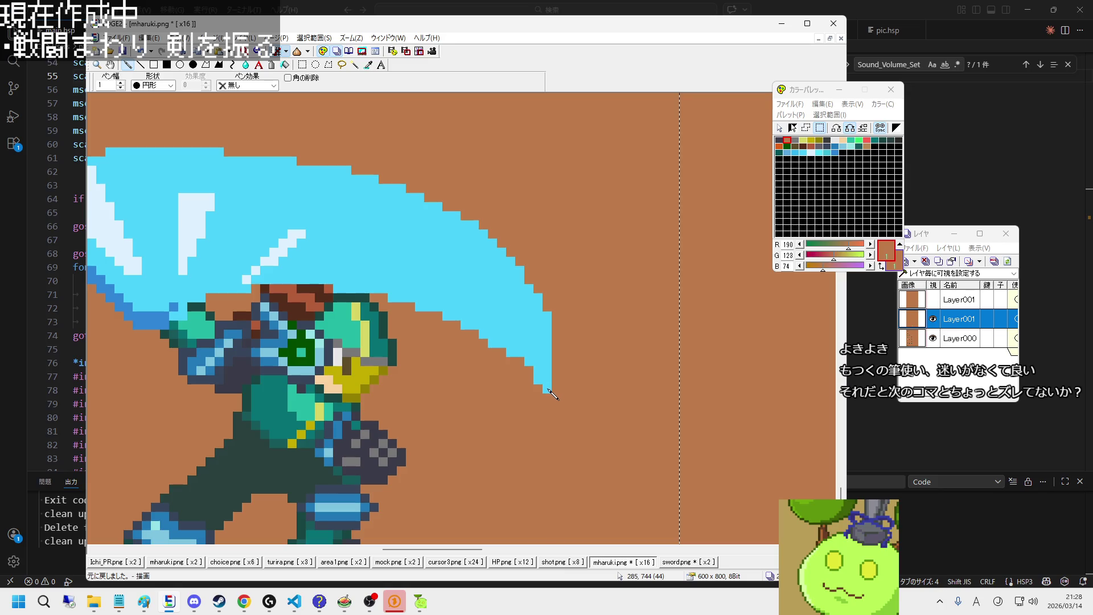
scroll(671, 429, down, 2)
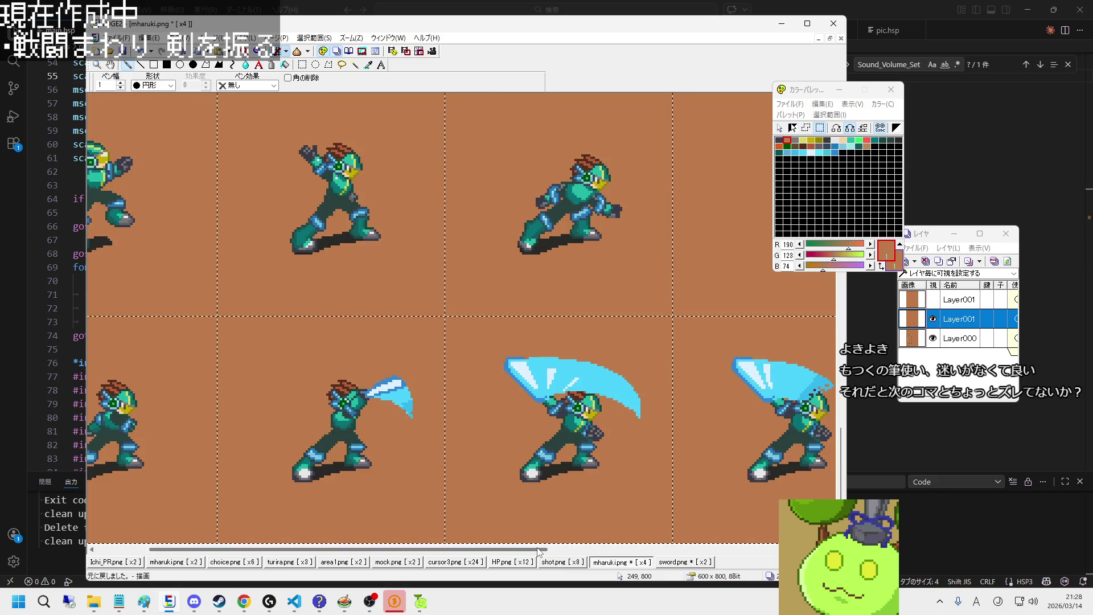
drag(538, 551, 600, 551)
scroll(616, 441, up, 1)
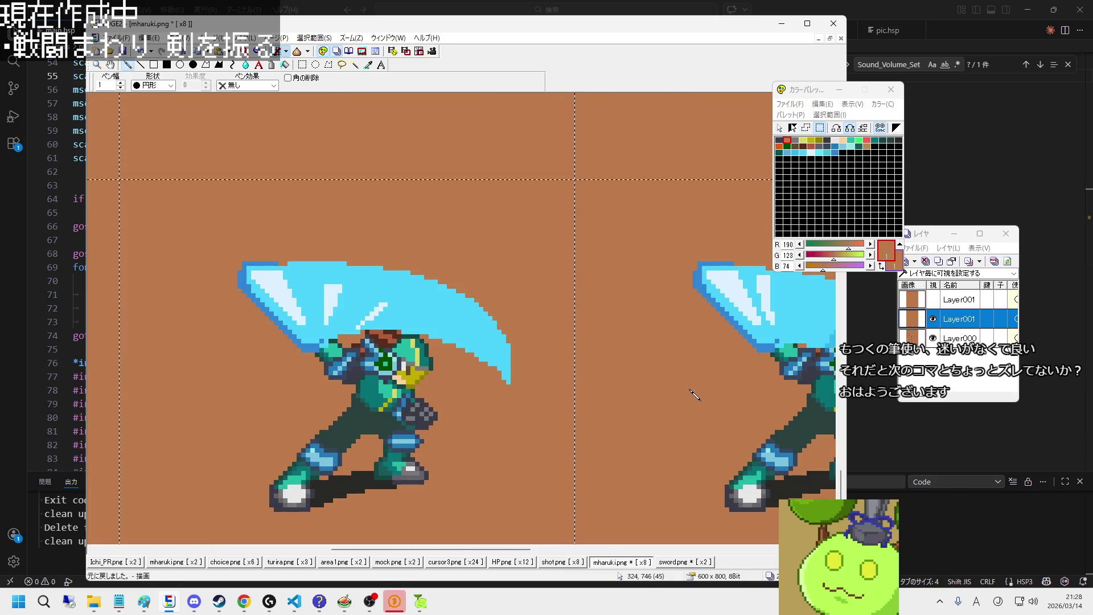
scroll(691, 391, down, 1)
scroll(583, 382, up, 2)
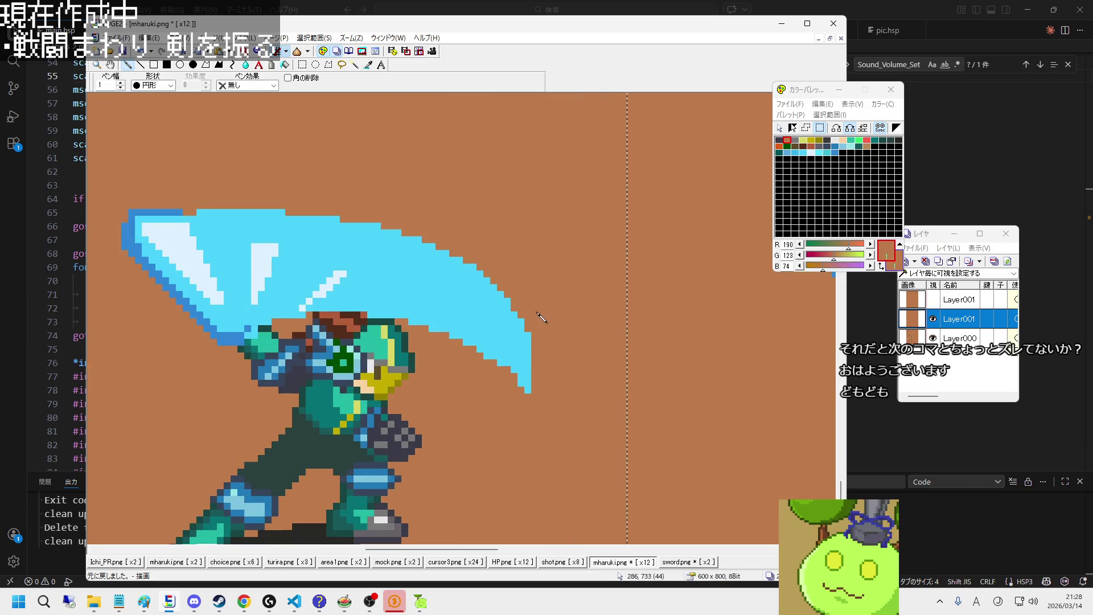
Step: Trim back the slash's tip and smooth its jagged lower edge with brown
mouse_move(535, 347)
mouse_down()
mouse_move(528, 387)
mouse_move(475, 353)
mouse_move(523, 372)
mouse_up()
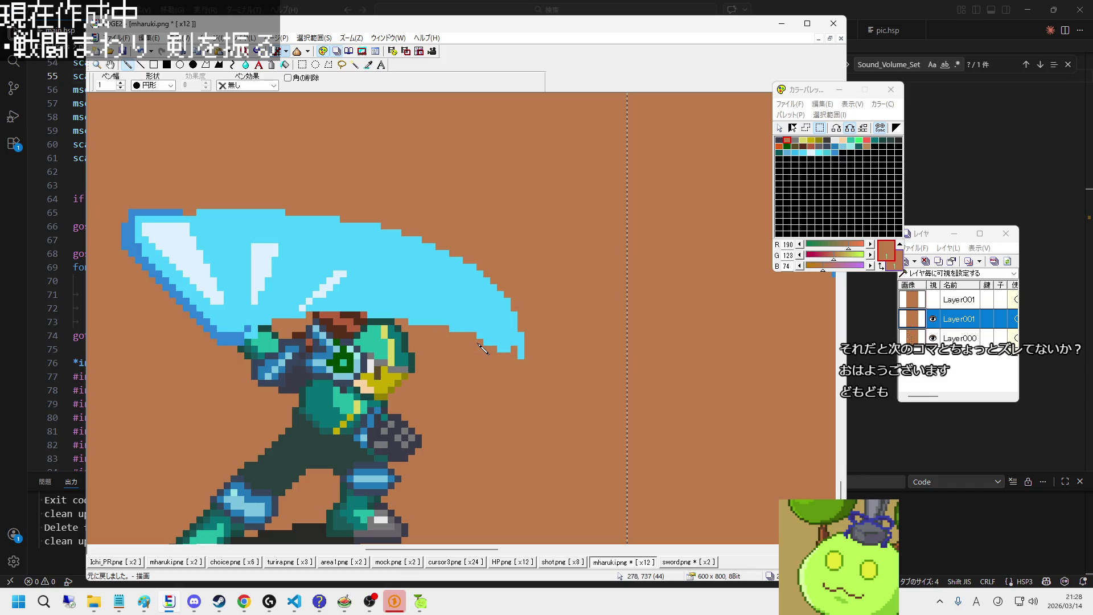
drag(436, 330, 520, 352)
scroll(626, 387, down, 1)
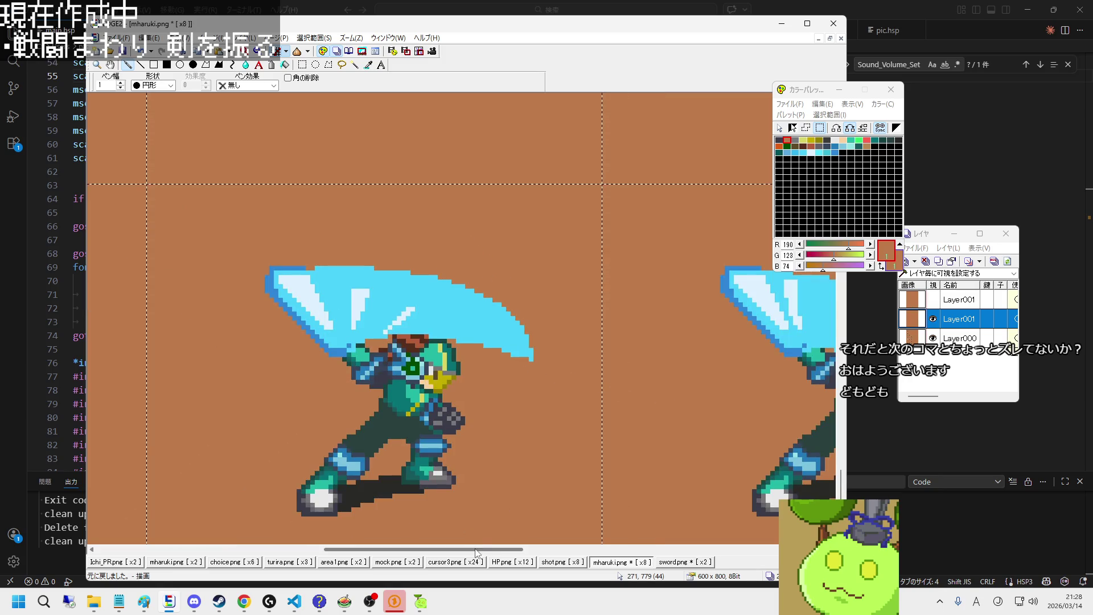
scroll(603, 410, right, 3)
right_click(626, 325)
Step: Shade the slash's lower-right edge down to the tip in a second, darker blue
drag(578, 548, 549, 548)
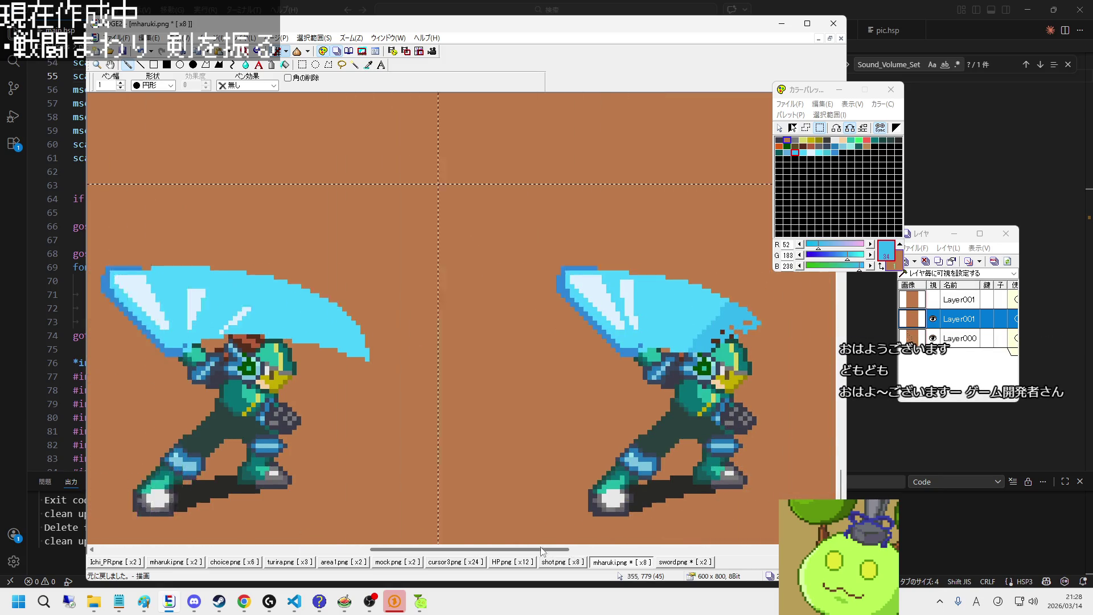
scroll(488, 397, up, 1)
scroll(456, 339, up, 1)
mouse_move(569, 314)
mouse_down()
mouse_move(576, 344)
mouse_move(574, 320)
mouse_up()
mouse_move(545, 285)
mouse_down()
mouse_move(561, 319)
mouse_move(577, 312)
mouse_move(589, 360)
mouse_move(555, 363)
mouse_move(549, 283)
mouse_move(516, 261)
mouse_move(550, 359)
mouse_move(515, 343)
mouse_move(527, 326)
mouse_move(493, 316)
mouse_move(529, 307)
mouse_move(473, 332)
mouse_up()
right_click(589, 373)
right_click(593, 362)
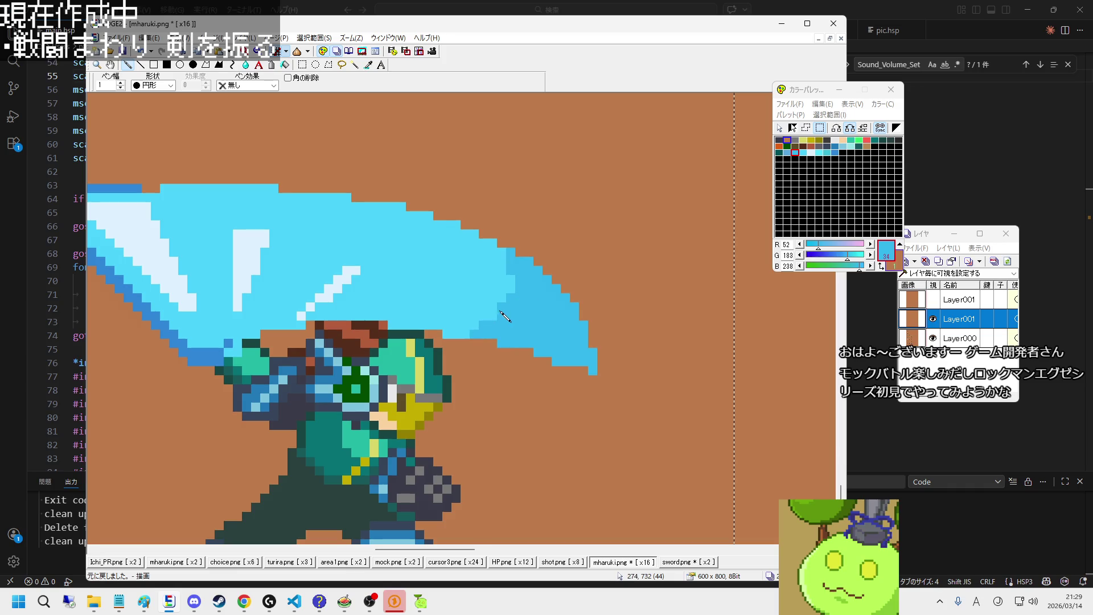
Step: Extend the pale highlight streak diagonally up the slash and paint more pale highlight
right_click(505, 266)
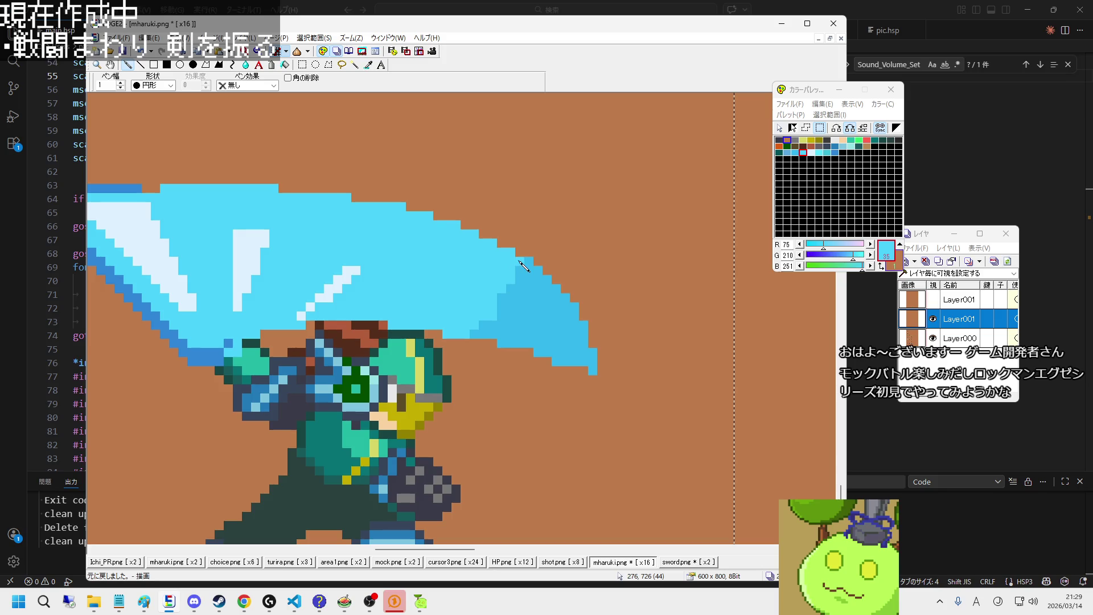
right_click(351, 269)
drag(354, 268, 367, 241)
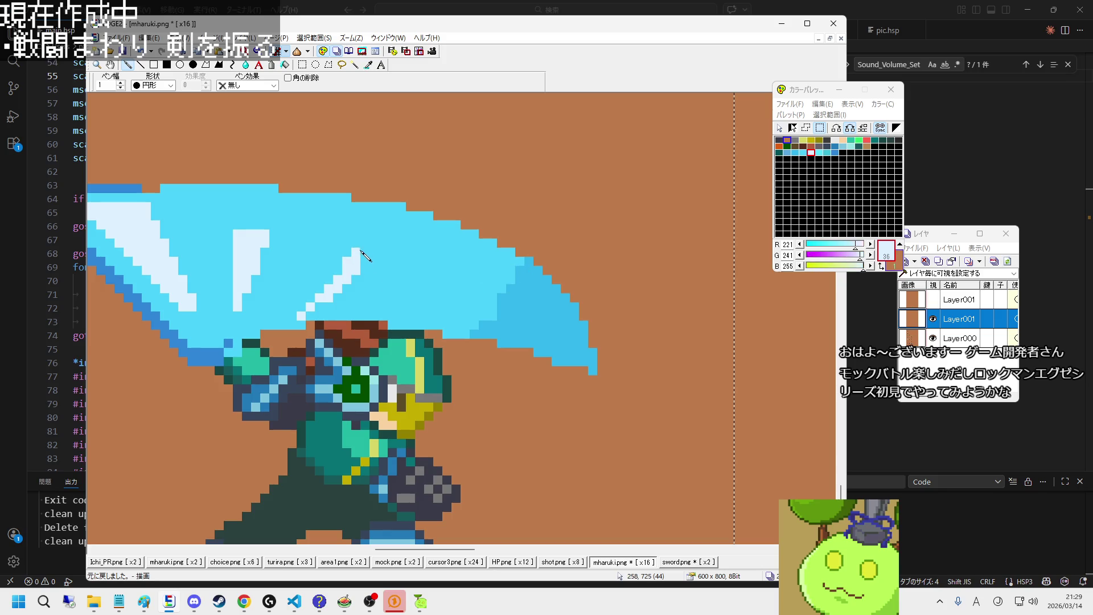
mouse_move(246, 238)
mouse_down()
mouse_move(242, 206)
mouse_move(266, 219)
mouse_move(259, 230)
mouse_move(272, 224)
mouse_up()
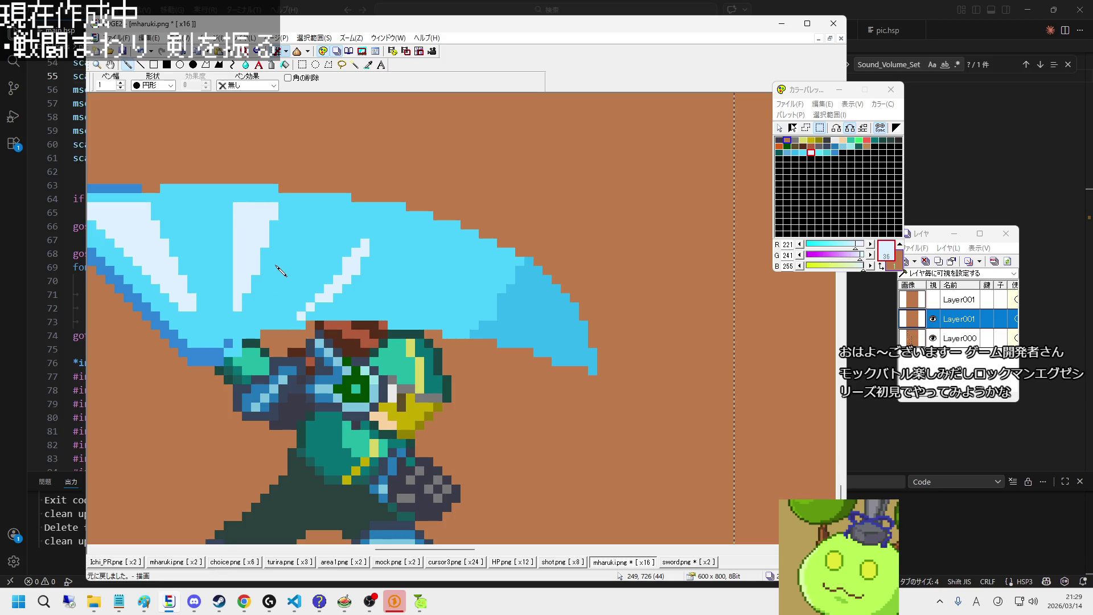
Step: Repaint the pale streak's left edge back to mid cyan
right_click(228, 225)
right_click(267, 220)
right_click(229, 212)
drag(237, 204, 239, 238)
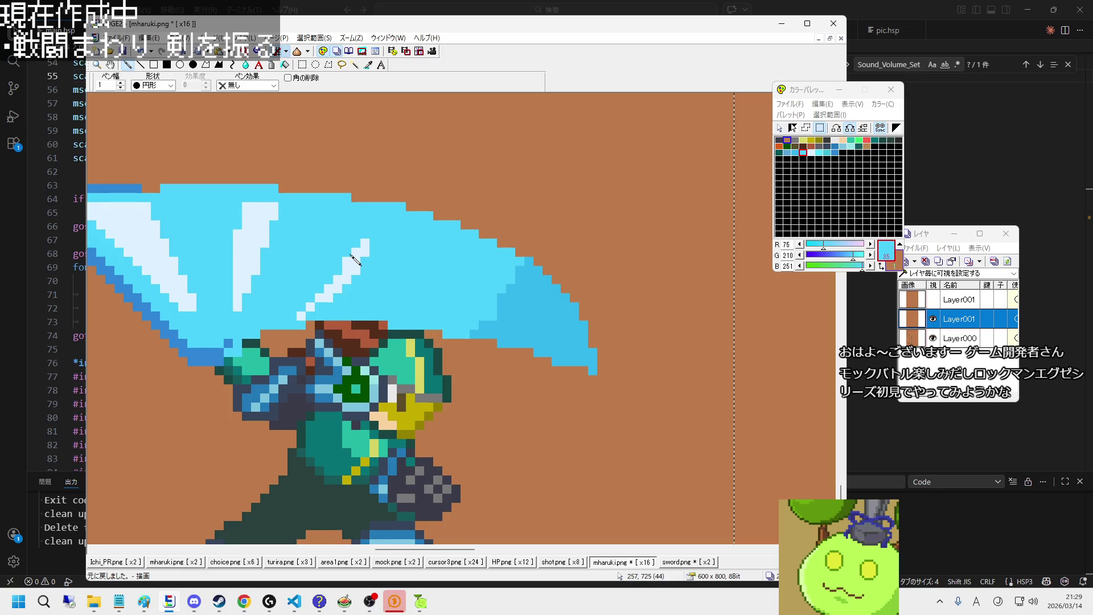
Step: Paint a short vertical pale highlight stripe lower on the slash
right_click(364, 251)
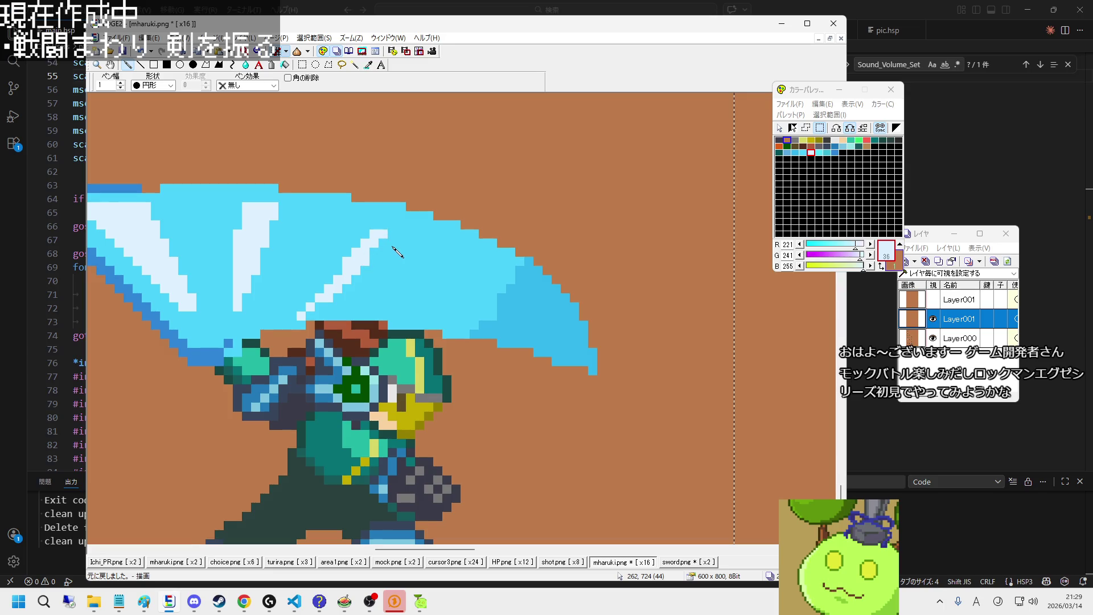
scroll(332, 297, down, 1)
scroll(332, 297, up, 1)
right_click(333, 319)
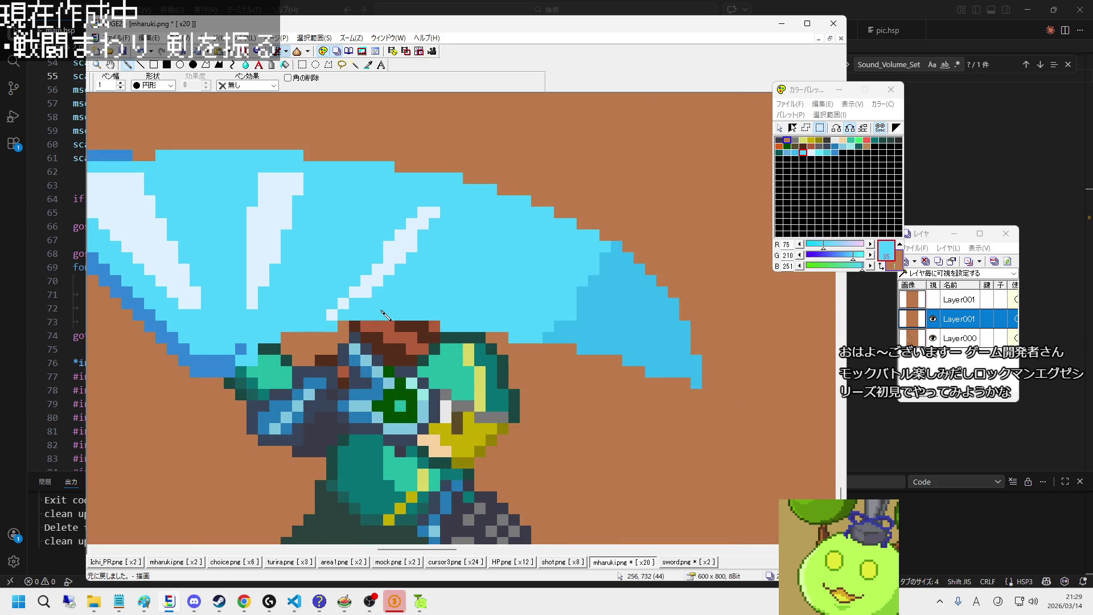
scroll(380, 322, up, 1)
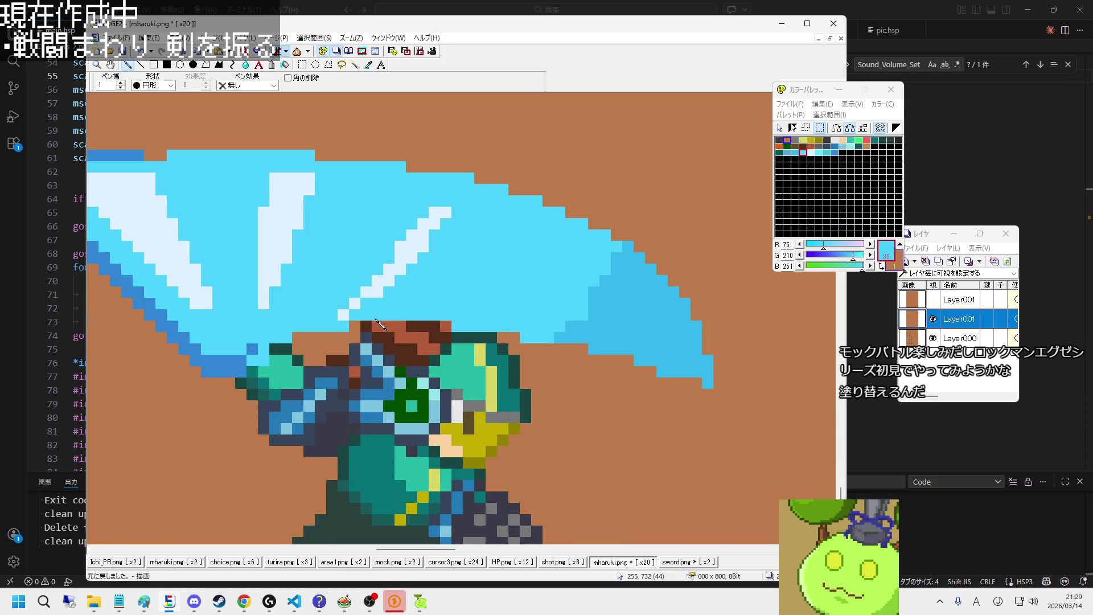
scroll(381, 323, down, 1)
right_click(379, 293)
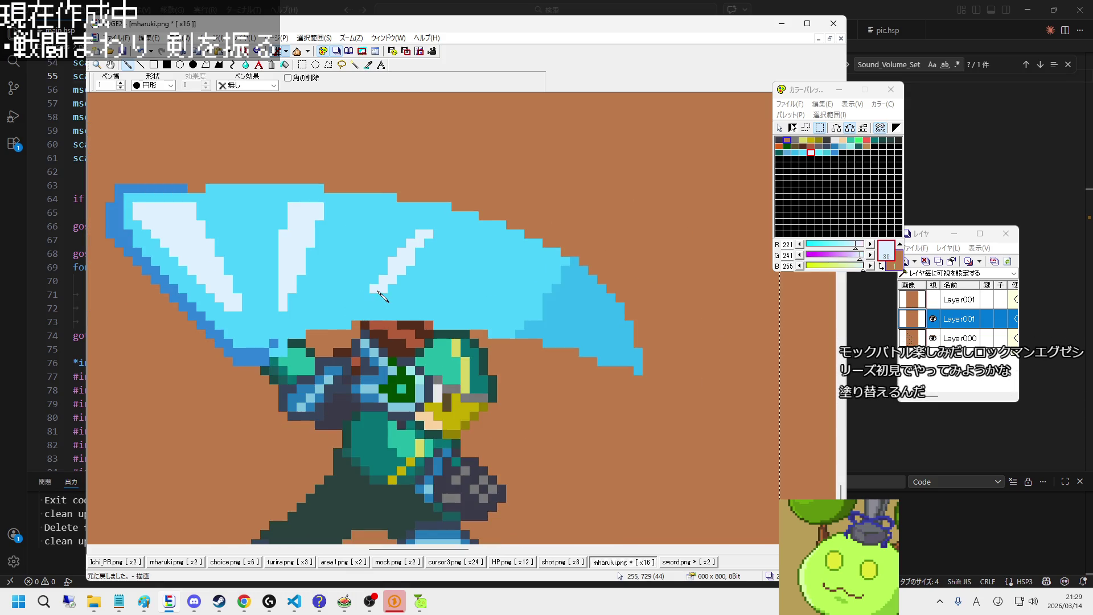
drag(379, 293, 379, 316)
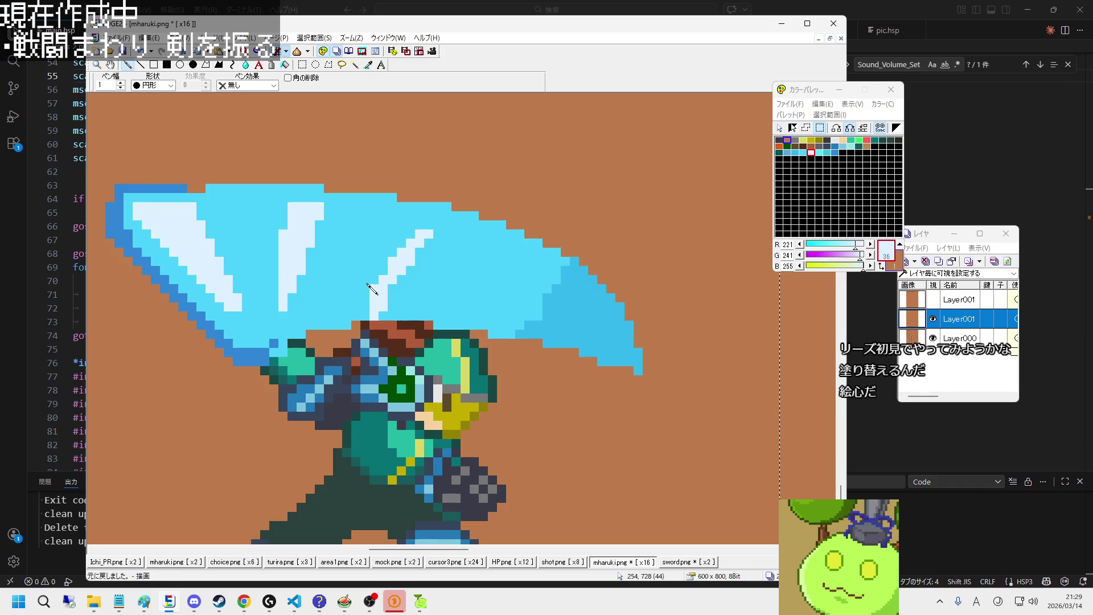
Step: Add pale pixels on both sides of the upper highlight streak
right_click(367, 284)
right_click(391, 285)
right_click(432, 253)
right_click(421, 230)
click(427, 226)
click(411, 235)
Step: Trim part of a pale streak back to mid cyan
scroll(404, 267, down, 1)
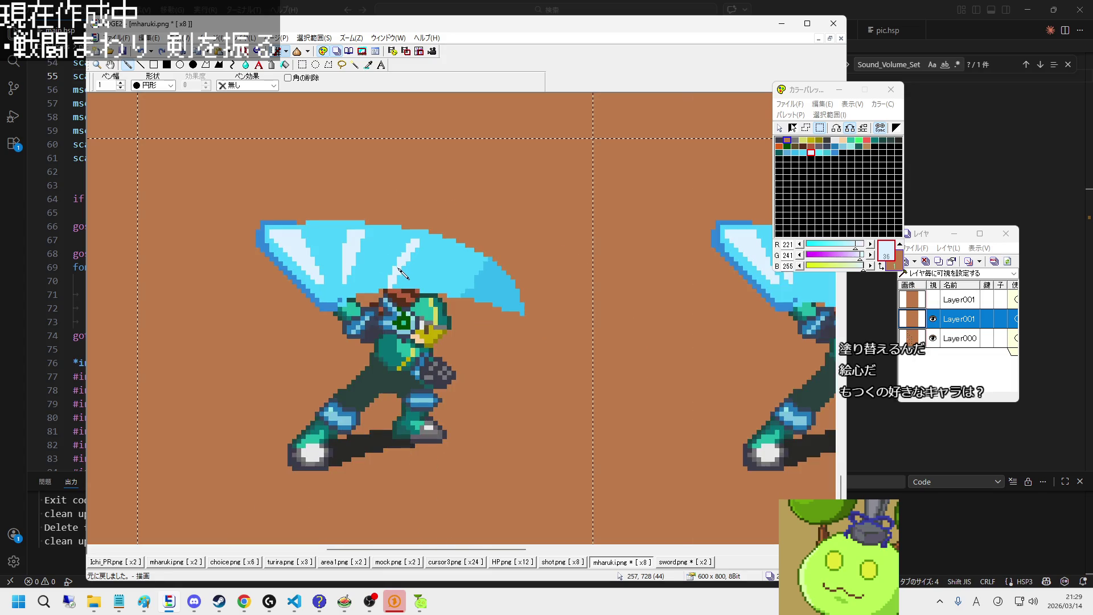
scroll(403, 273, up, 1)
right_click(401, 310)
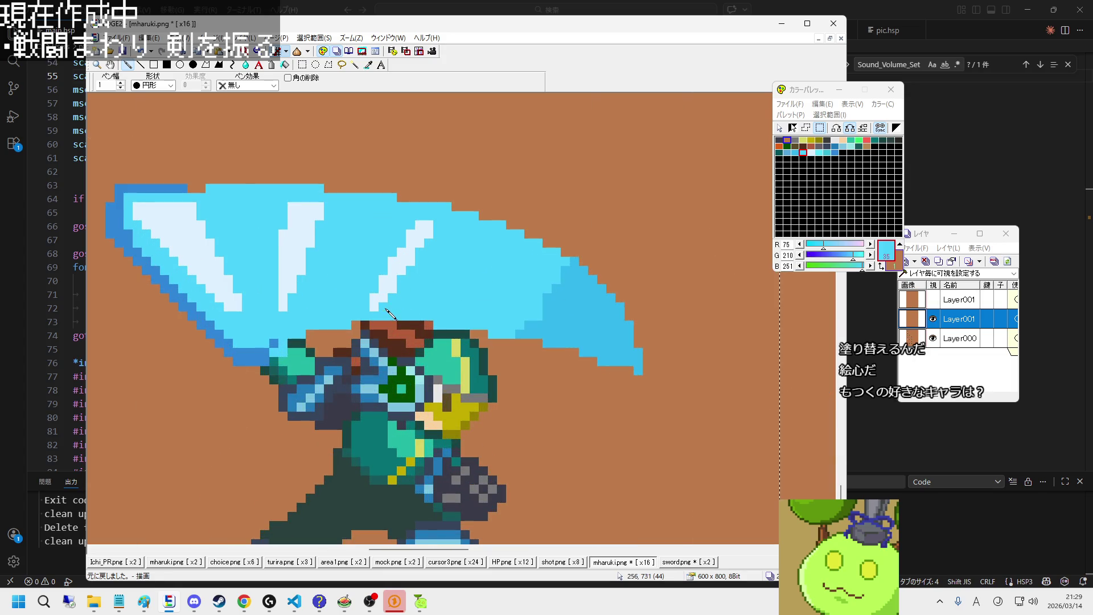
scroll(402, 299, down, 1)
scroll(398, 287, up, 1)
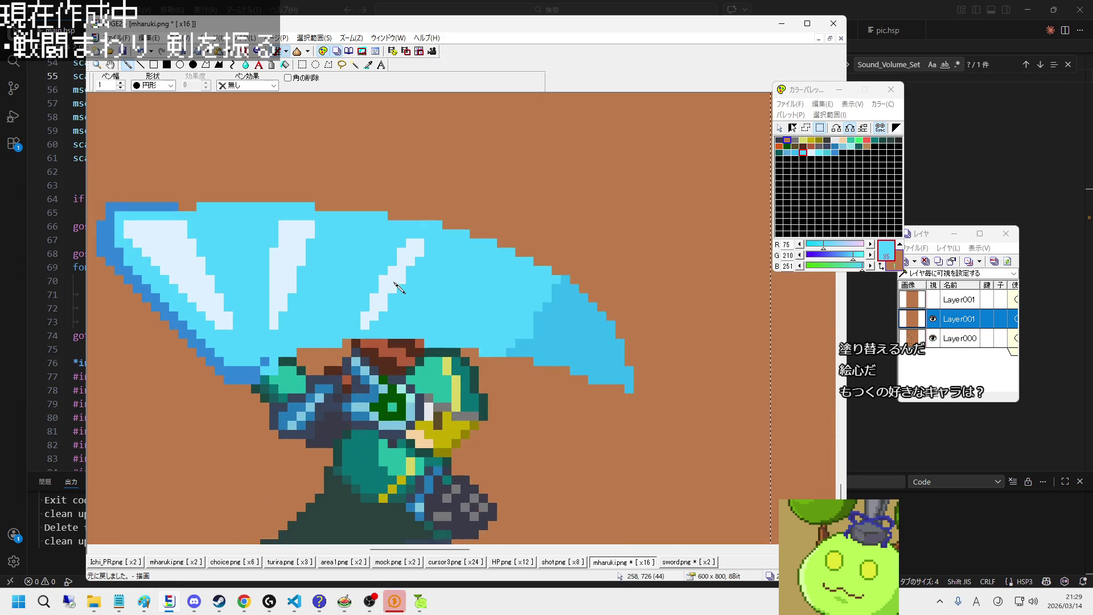
scroll(392, 285, down, 1)
scroll(384, 290, up, 1)
right_click(372, 312)
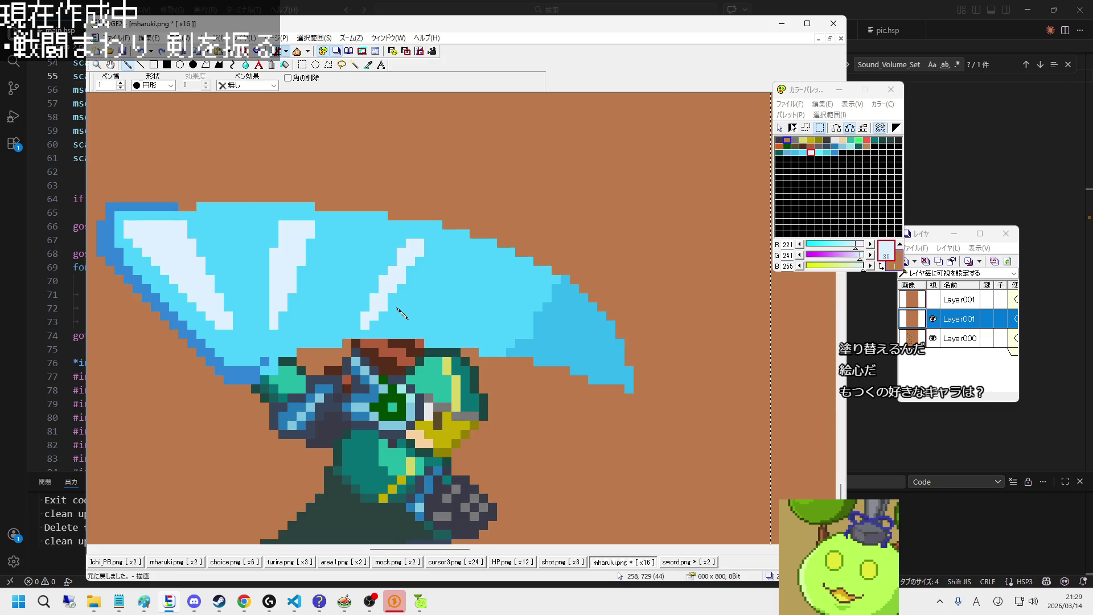
scroll(393, 314, down, 1)
scroll(414, 324, down, 1)
scroll(367, 322, up, 2)
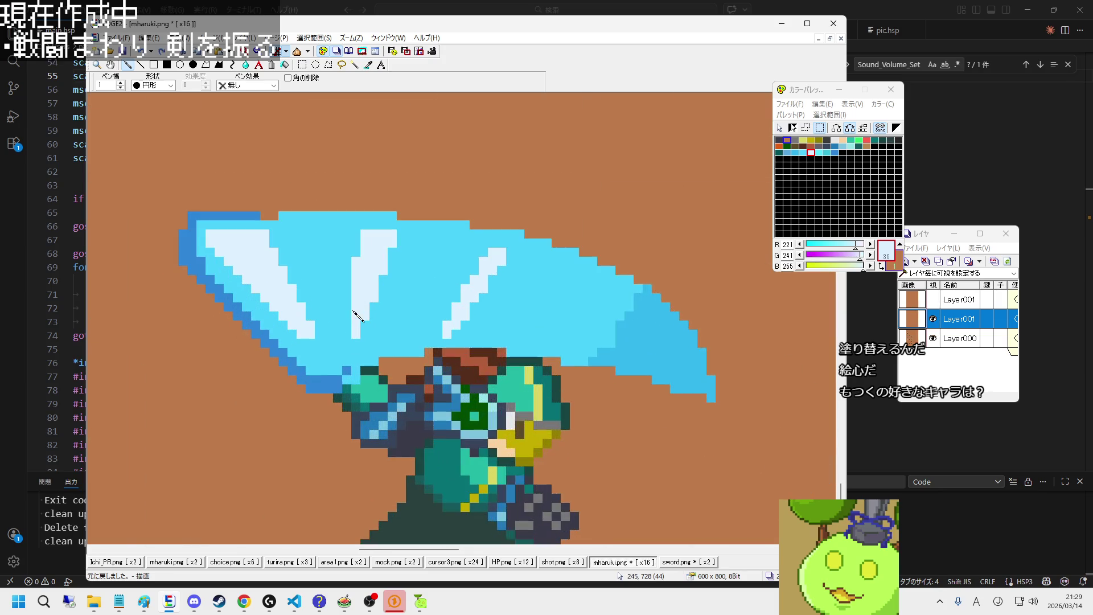
right_click(359, 245)
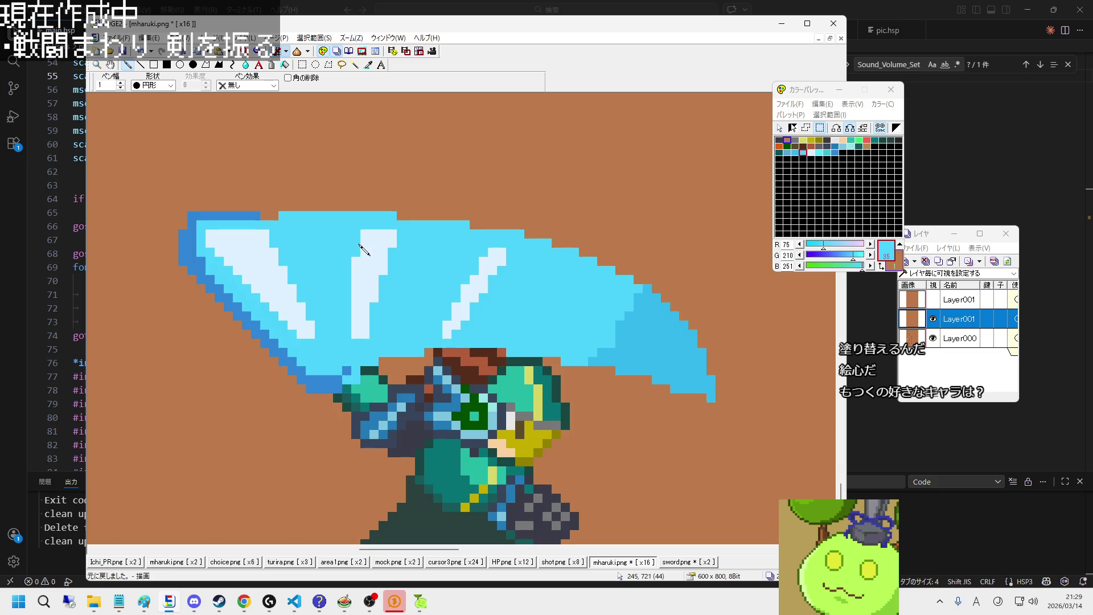
drag(354, 256, 361, 241)
scroll(367, 239, down, 3)
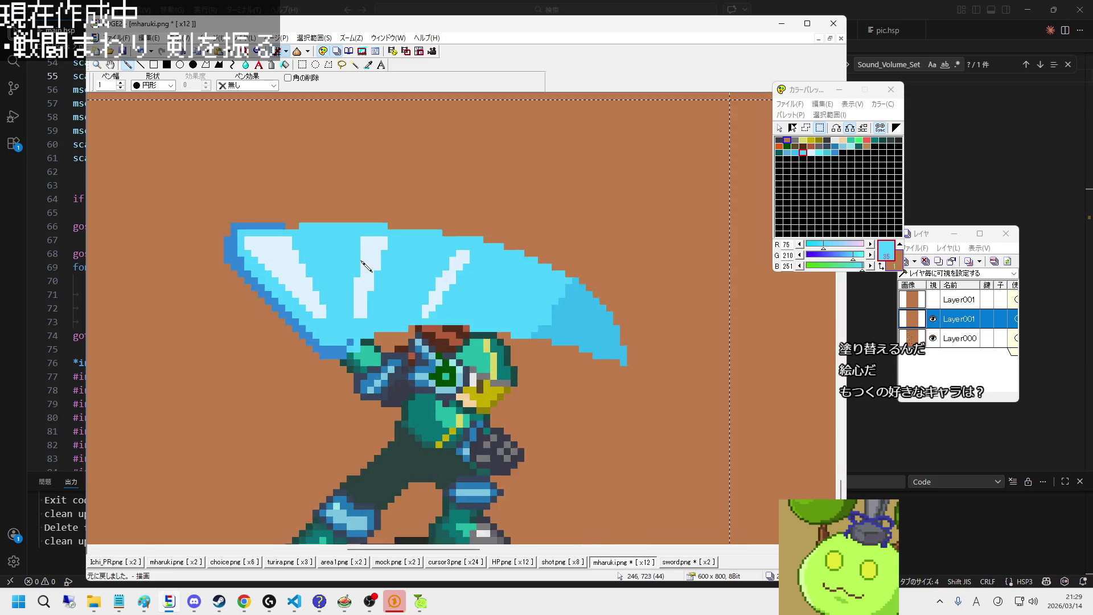
scroll(455, 310, up, 1)
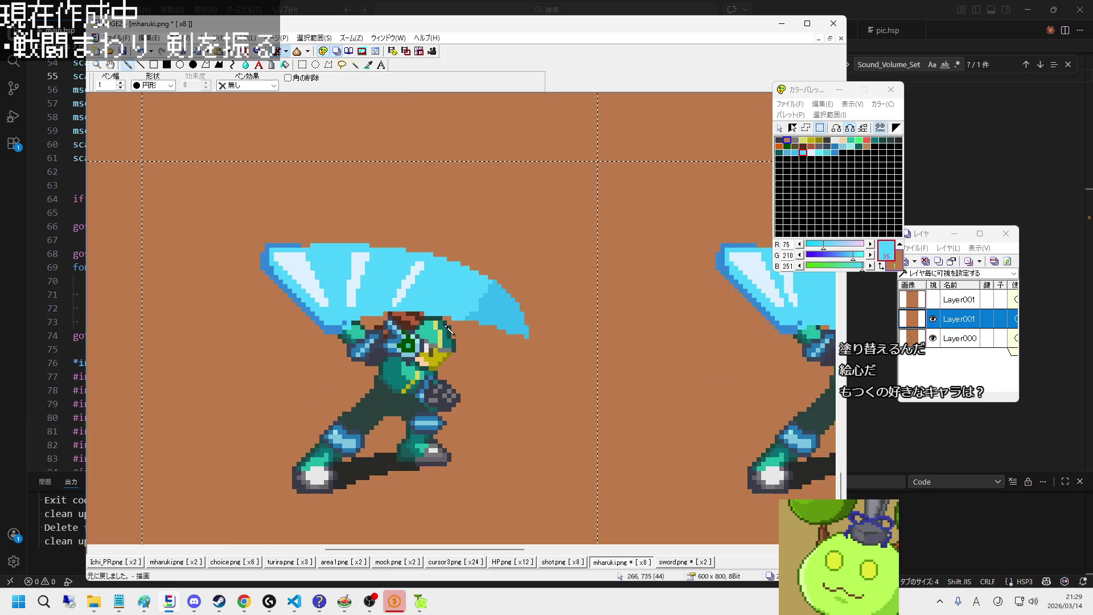
scroll(433, 308, up, 2)
scroll(370, 305, down, 2)
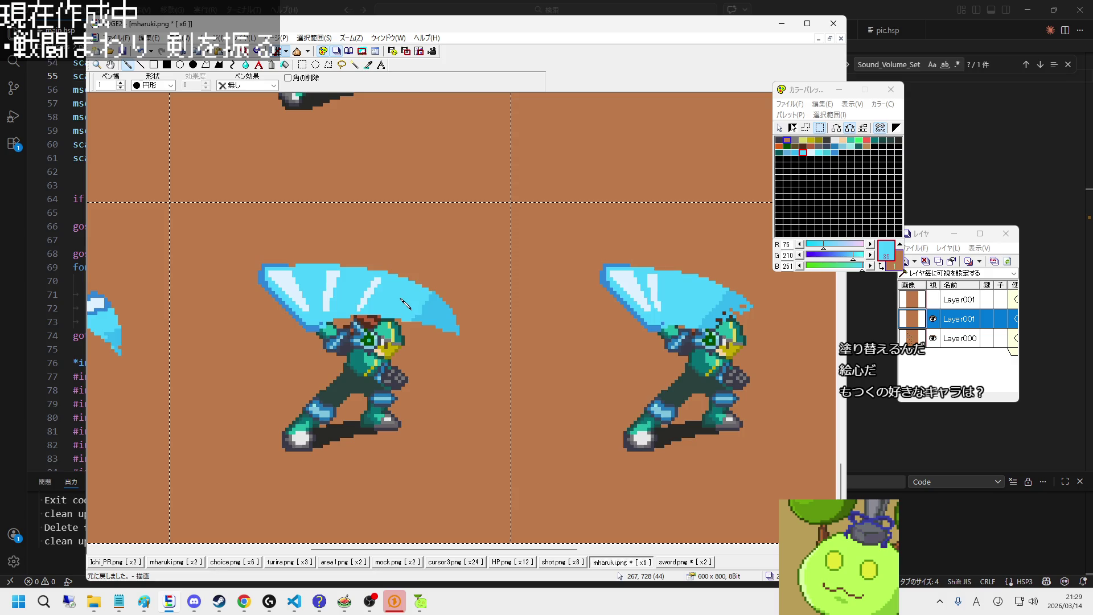
scroll(421, 330, down, 1)
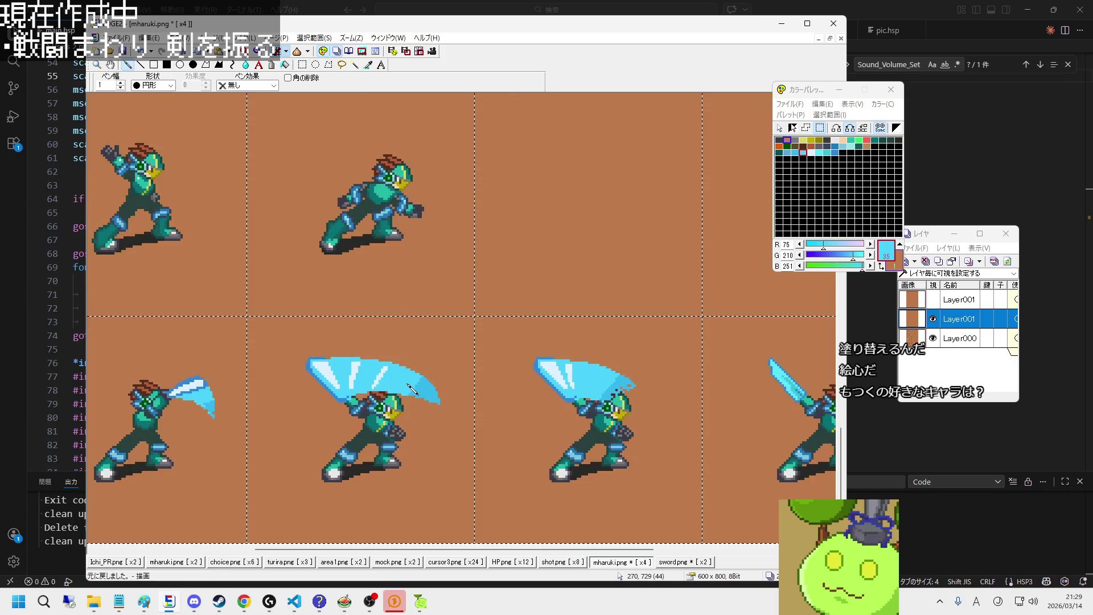
scroll(410, 389, up, 1)
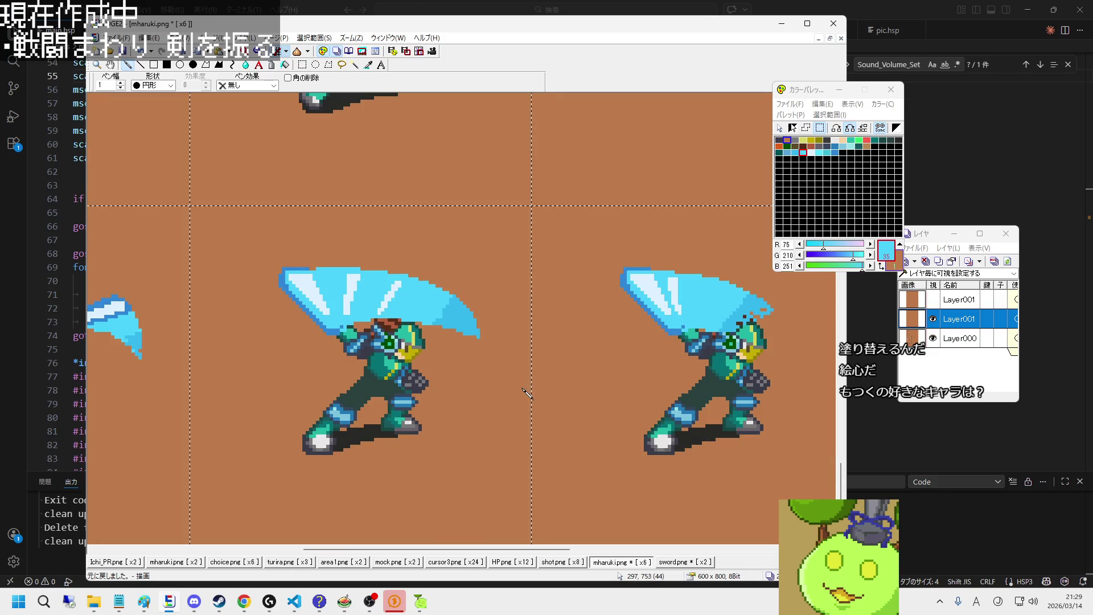
scroll(526, 392, down, 1)
scroll(700, 394, up, 1)
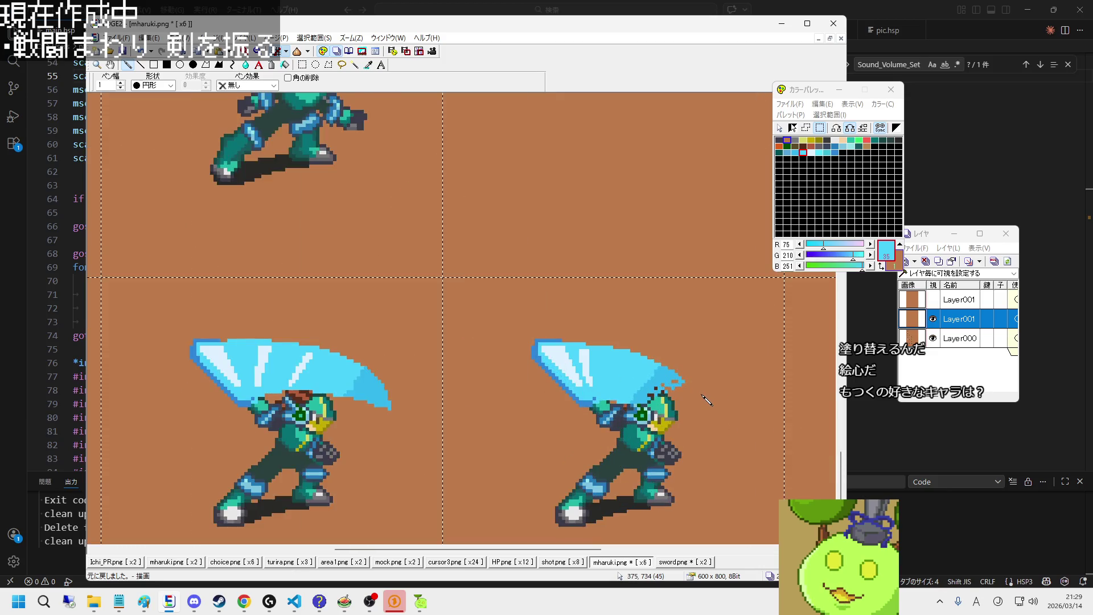
scroll(704, 393, up, 1)
scroll(694, 378, up, 1)
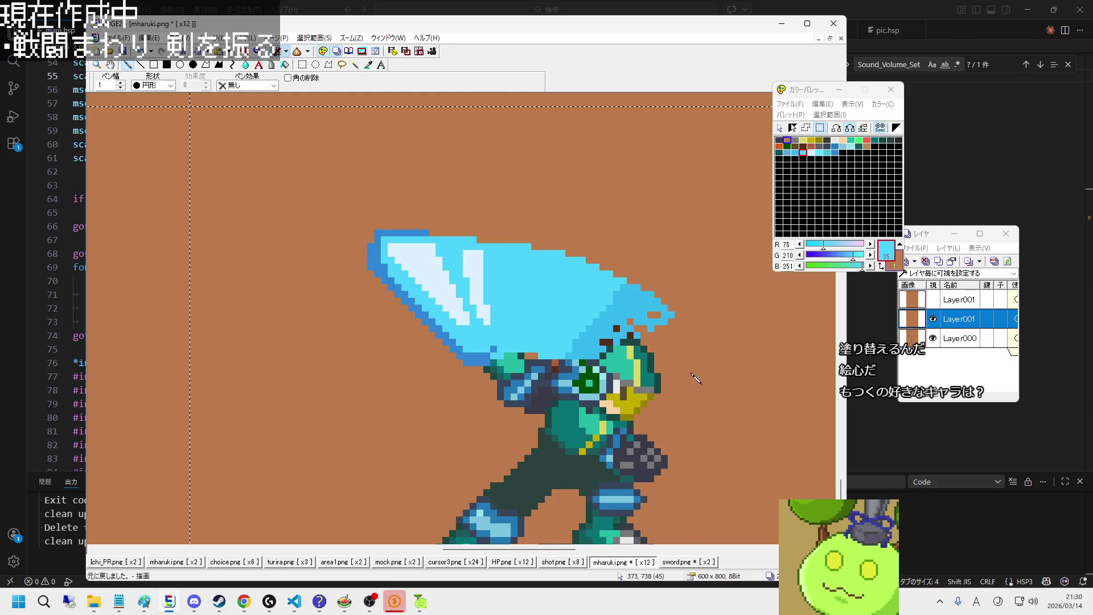
scroll(693, 378, down, 1)
scroll(324, 396, down, 1)
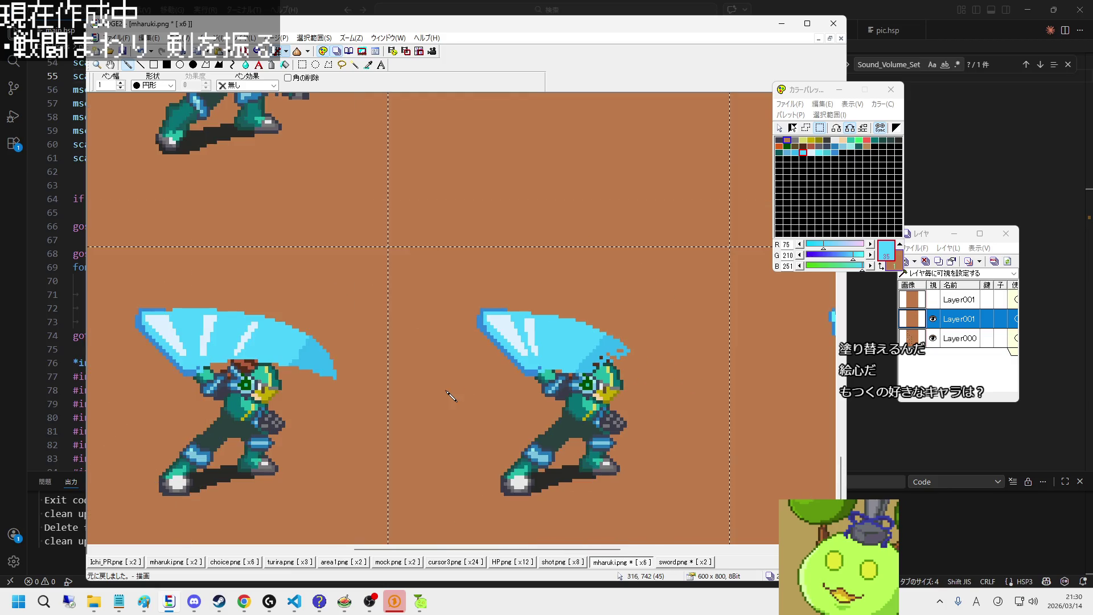
scroll(318, 395, down, 1)
scroll(305, 394, up, 1)
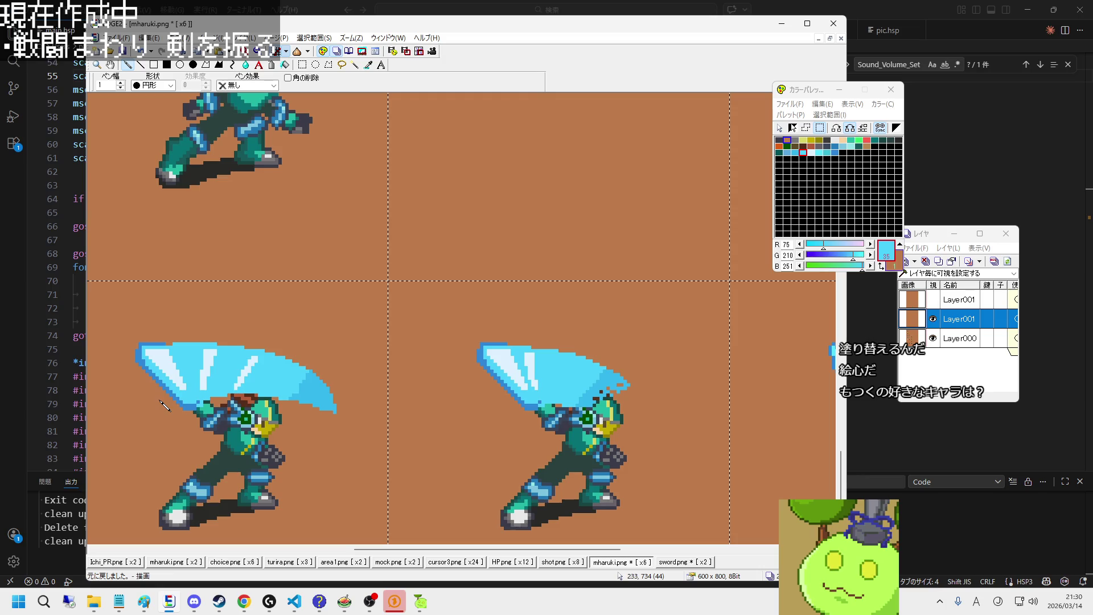
scroll(171, 400, up, 1)
scroll(310, 416, up, 1)
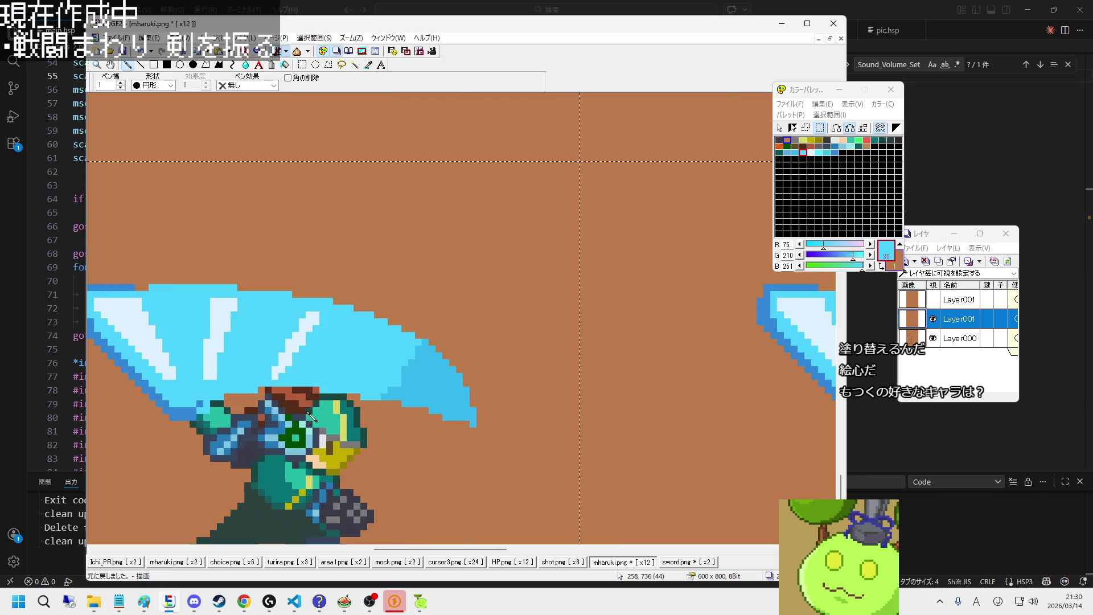
Step: Dither the slash tip with brown background pixels in a checkerboard fade
right_click(461, 433)
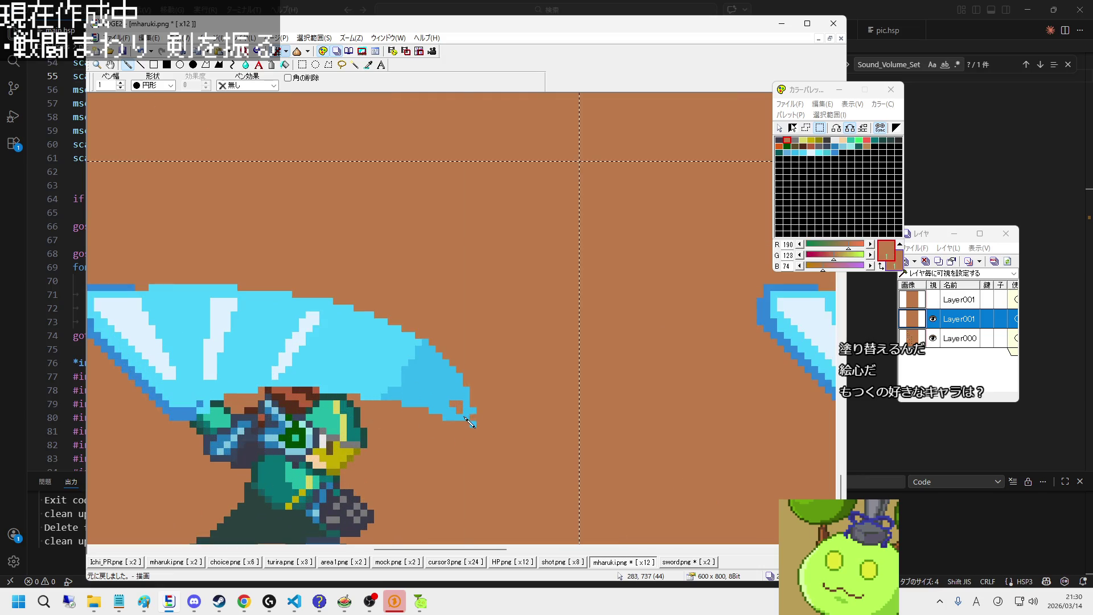
scroll(477, 428, up, 2)
click(468, 395)
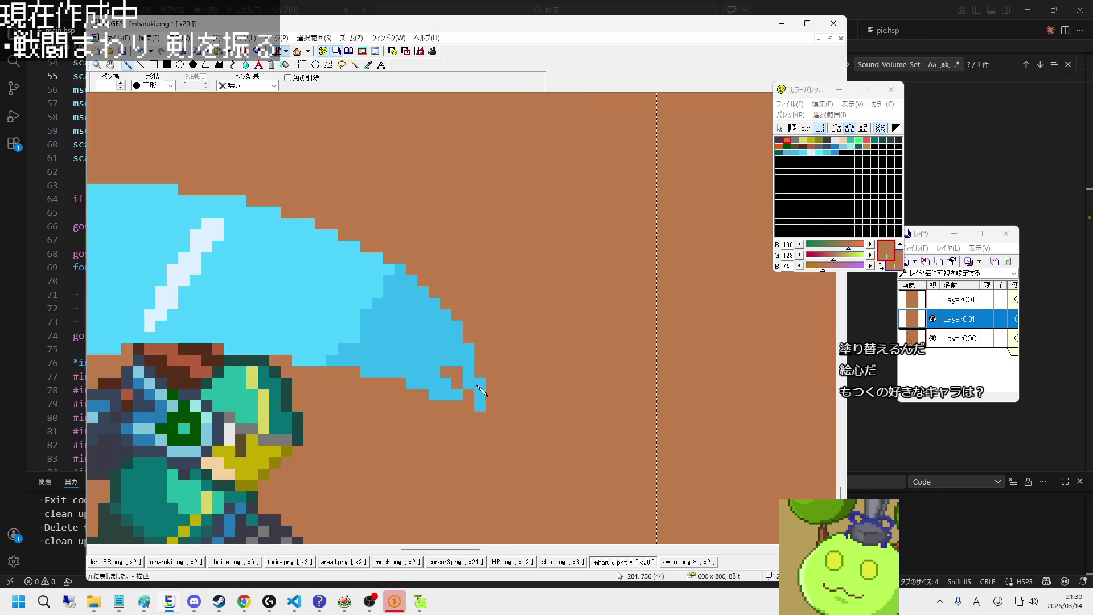
click(469, 372)
click(446, 394)
click(446, 383)
click(479, 383)
click(480, 406)
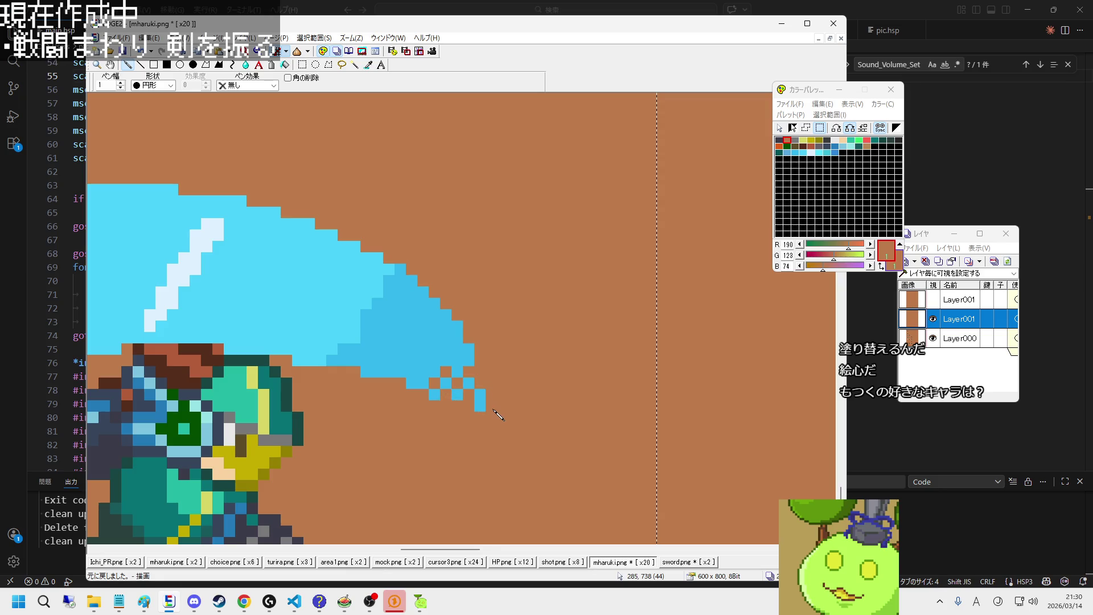
click(435, 361)
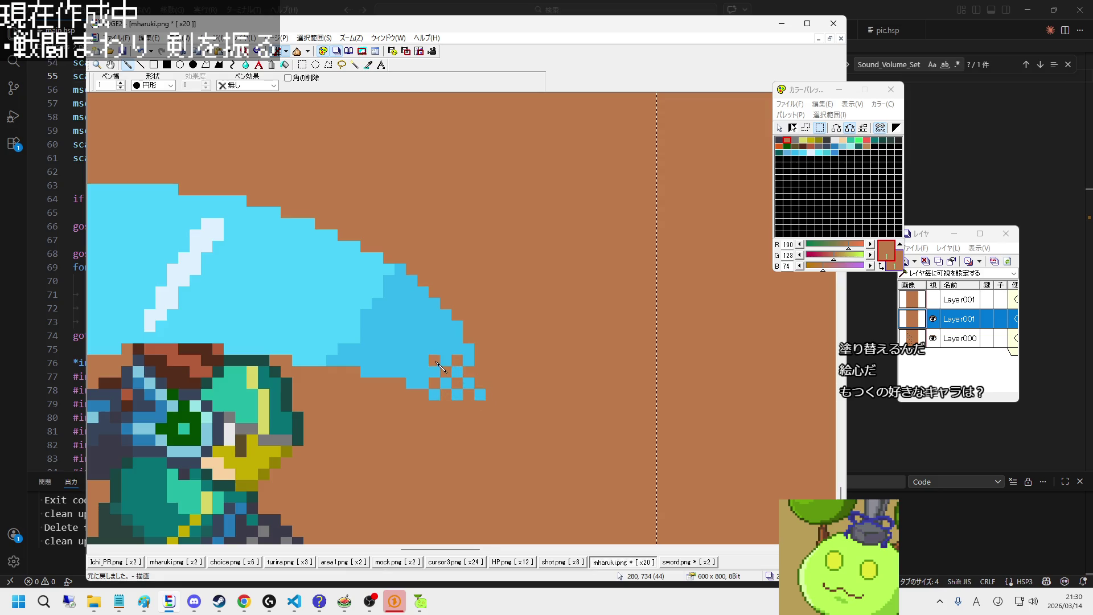
click(423, 372)
Step: Paint stray lower-edge pixels brown, restoring one blue pixel at the tip
click(445, 349)
scroll(476, 358, down, 3)
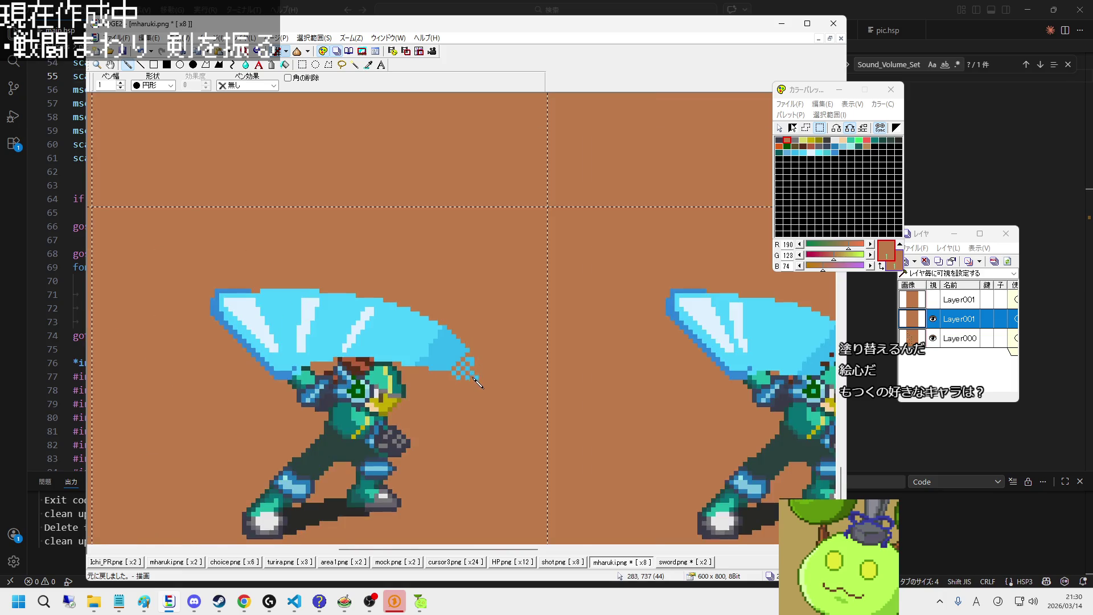
scroll(472, 365, up, 3)
click(457, 329)
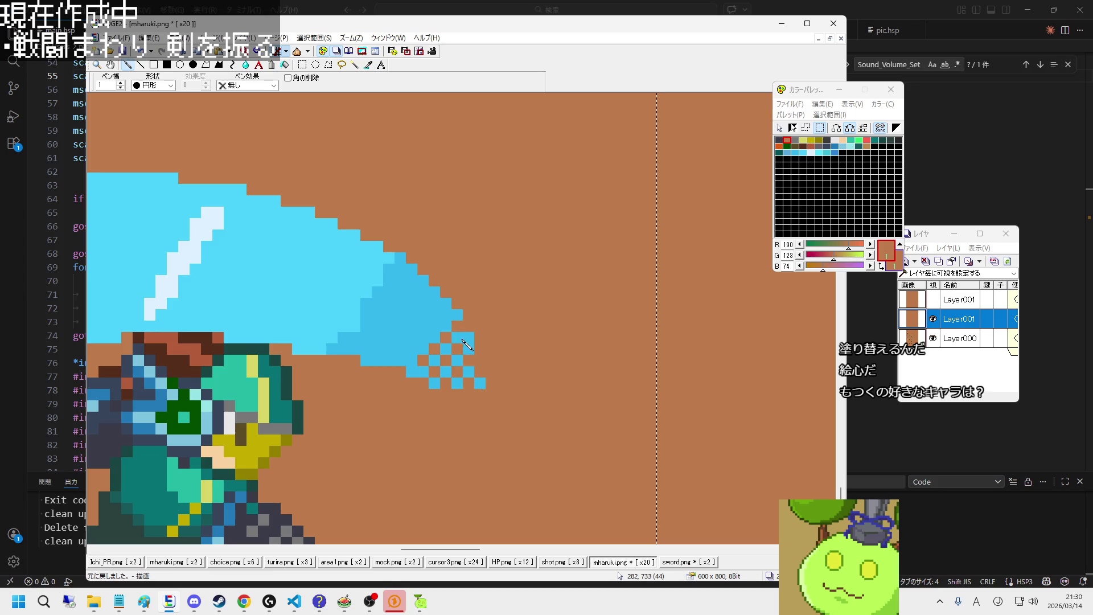
right_click(470, 339)
click(468, 326)
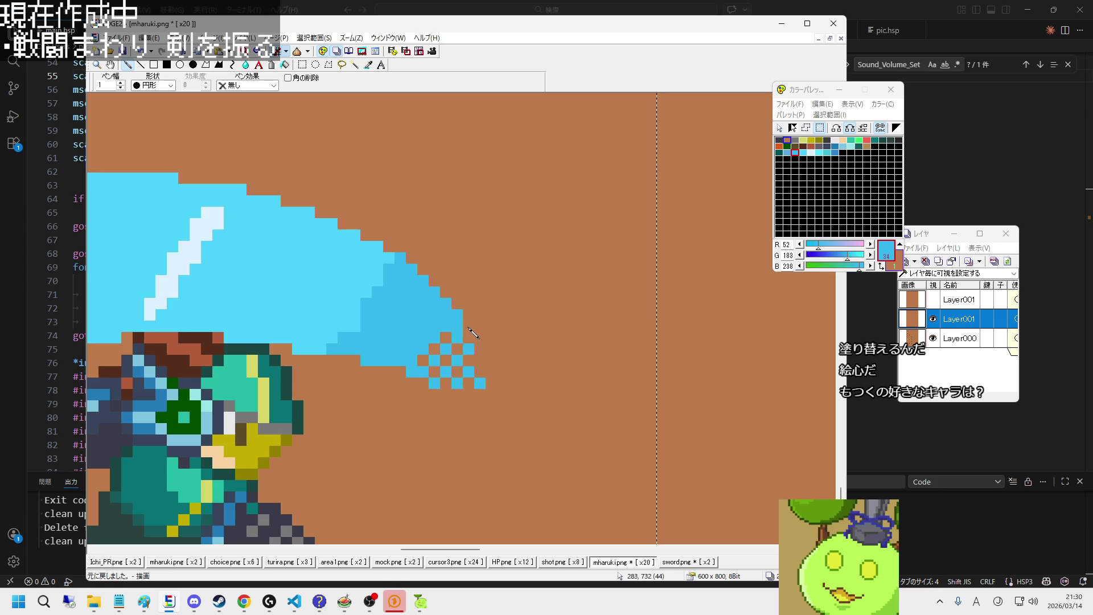
right_click(473, 316)
click(457, 326)
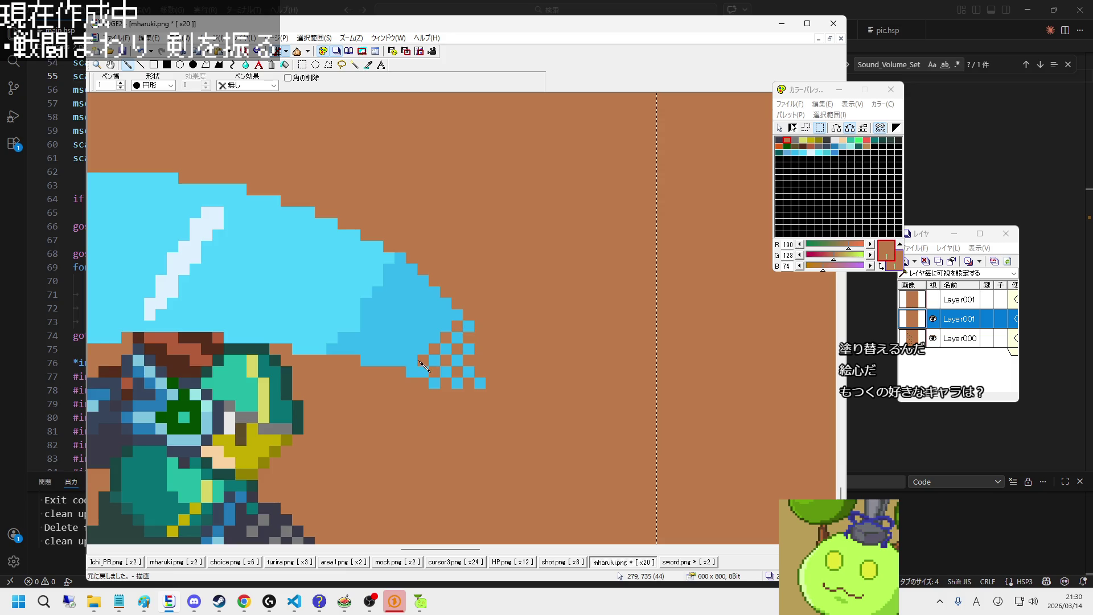
Step: Zoom out over the sprite sheet and switch to the Rectangle Select tool
scroll(409, 369, down, 3)
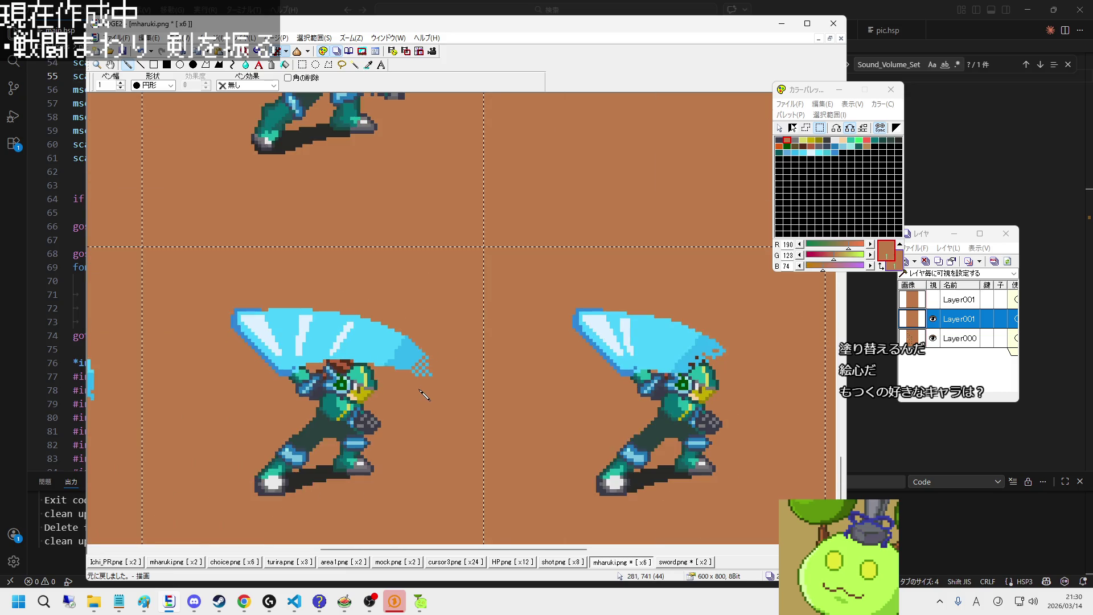
scroll(416, 359, up, 1)
scroll(420, 348, down, 3)
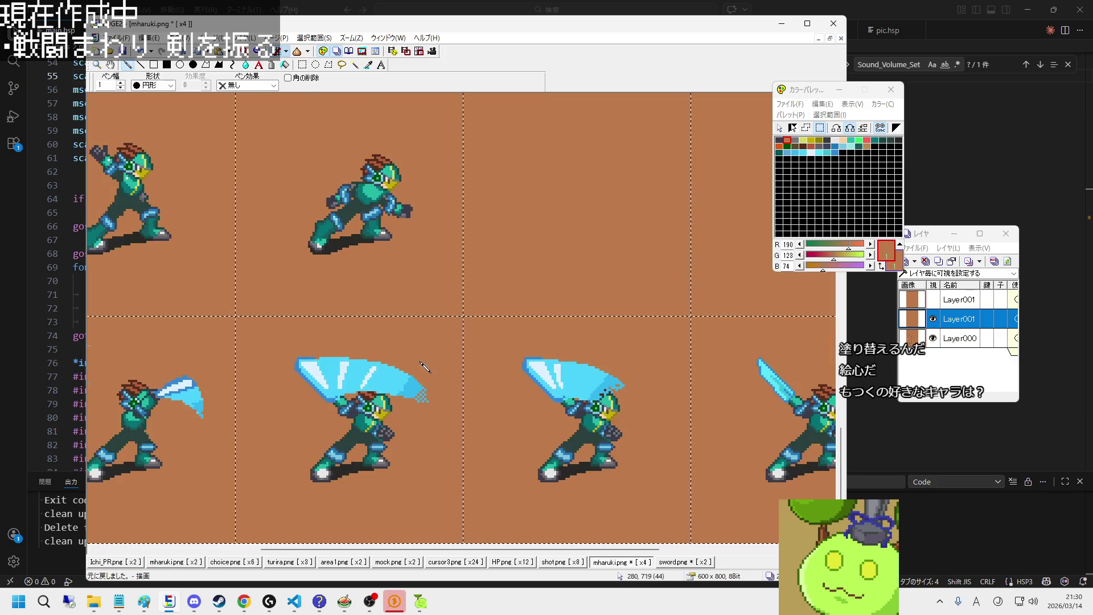
scroll(489, 430, down, 1)
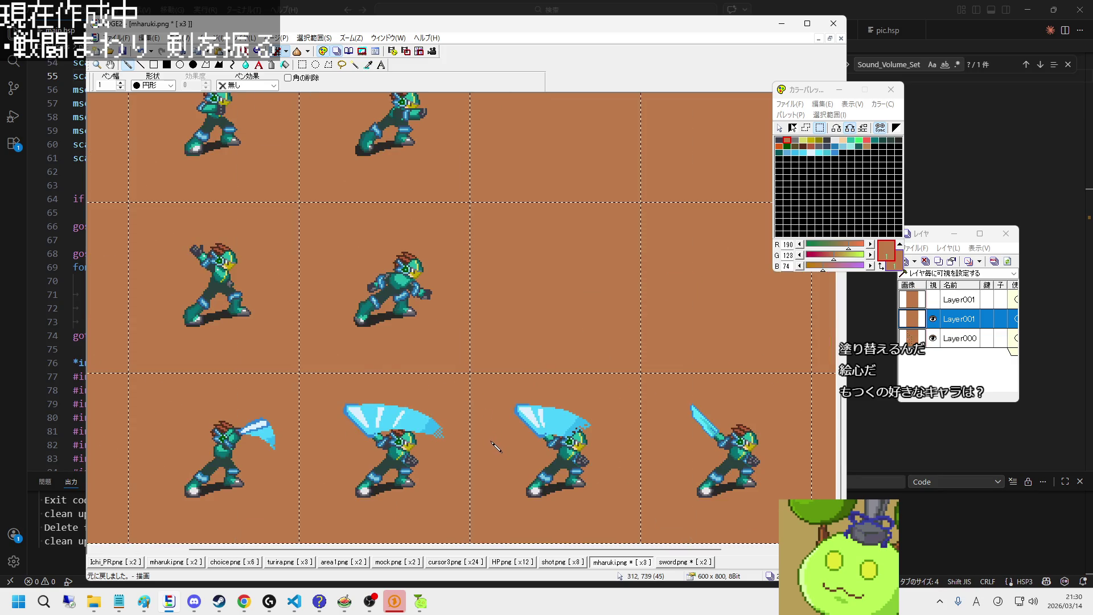
scroll(498, 444, up, 1)
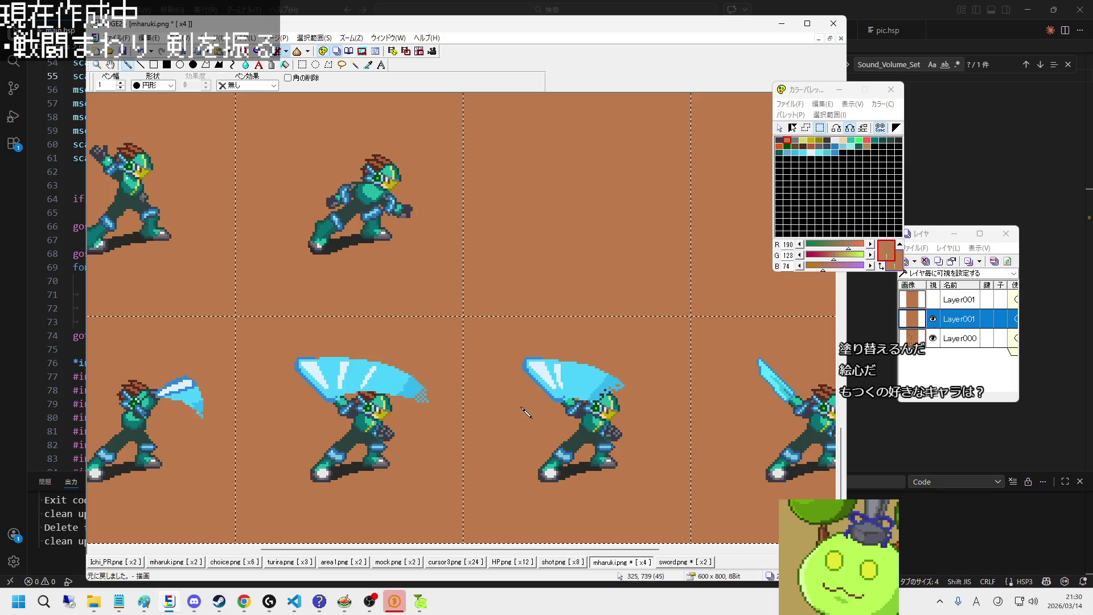
scroll(615, 410, up, 1)
scroll(602, 408, down, 1)
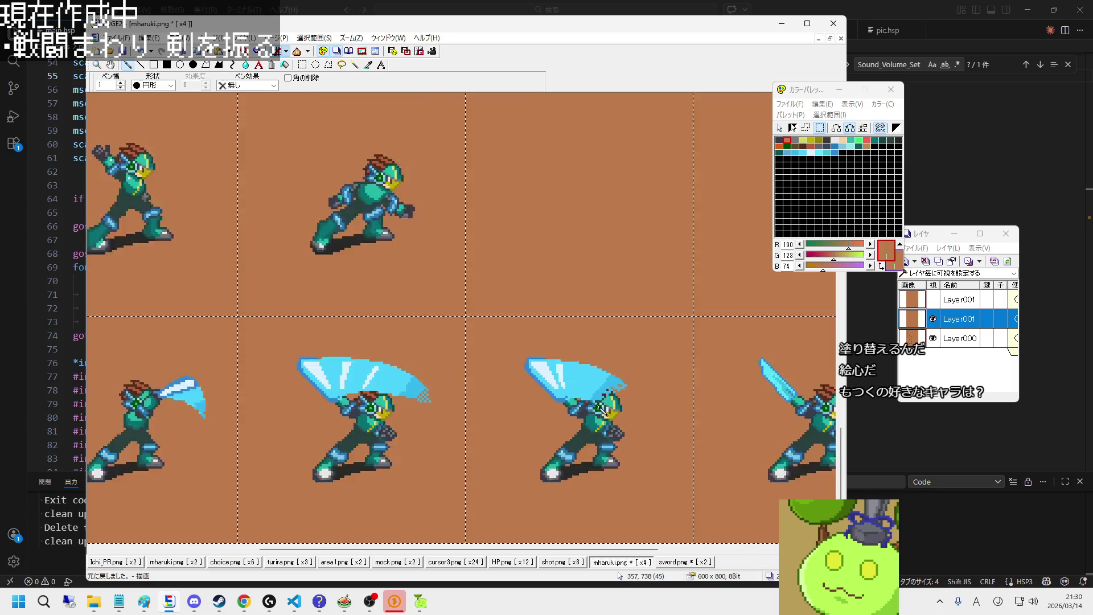
scroll(609, 418, down, 1)
scroll(621, 433, up, 2)
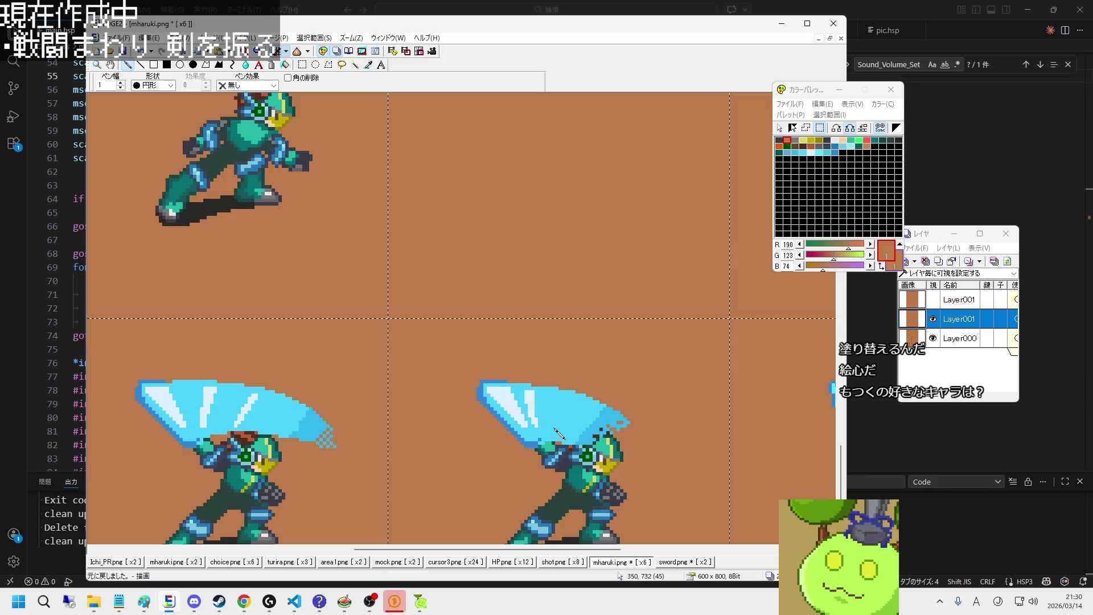
click(302, 64)
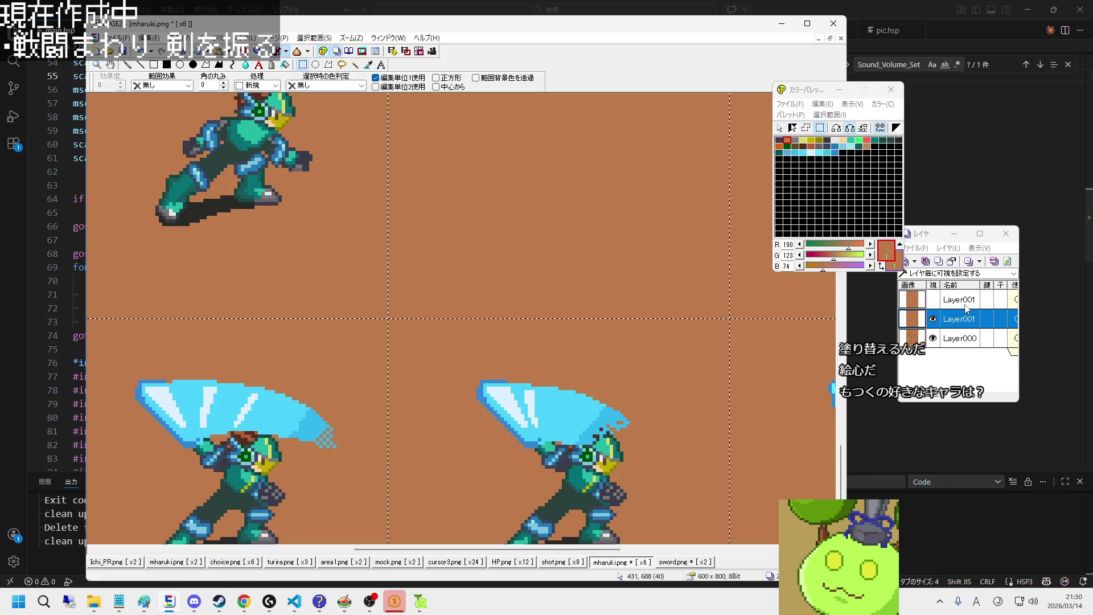
Step: Toggle the top Layer001 on to compare the redrawn sword, then hide it again
click(933, 299)
click(905, 307)
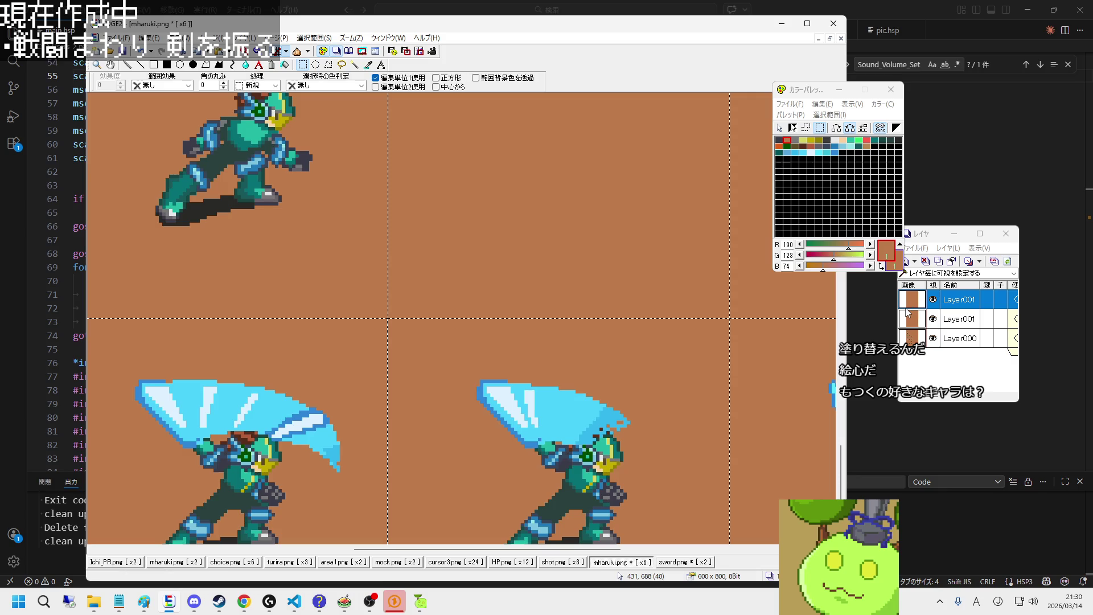
click(933, 299)
Step: On the second Layer001, select the 100x100 attack-frame cell one frame right and one row up
scroll(410, 381, down, 2)
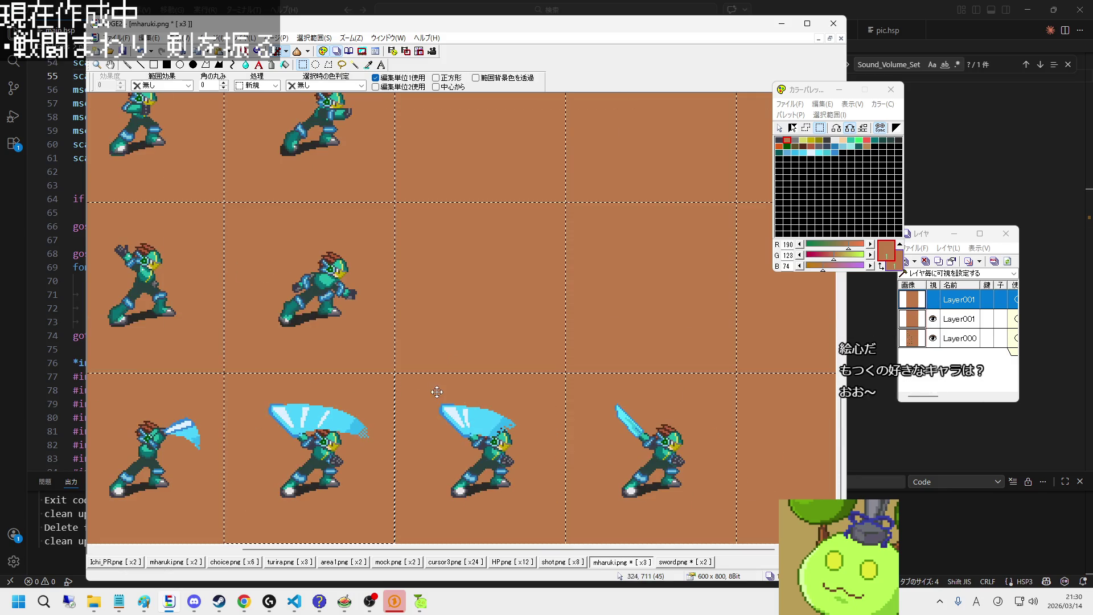
click(945, 318)
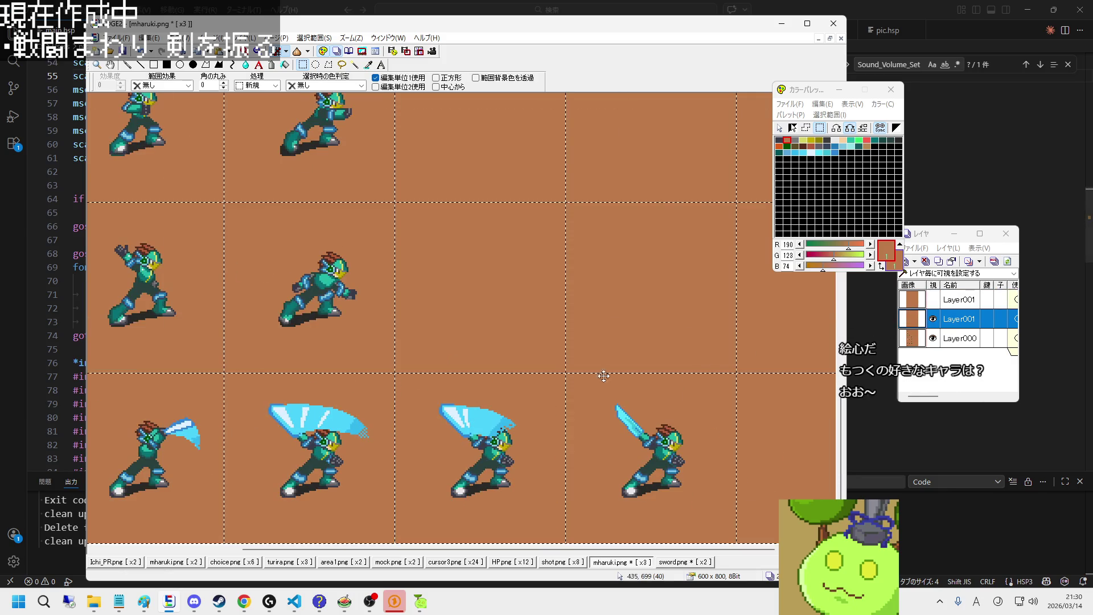
right_click(435, 165)
click(413, 409)
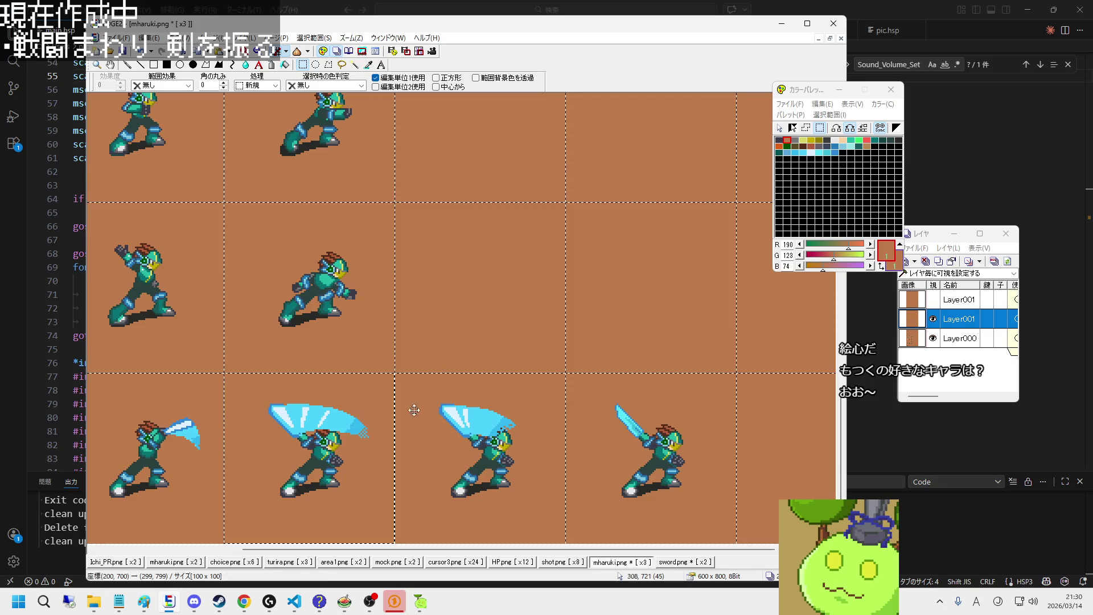
drag(414, 409, 584, 410)
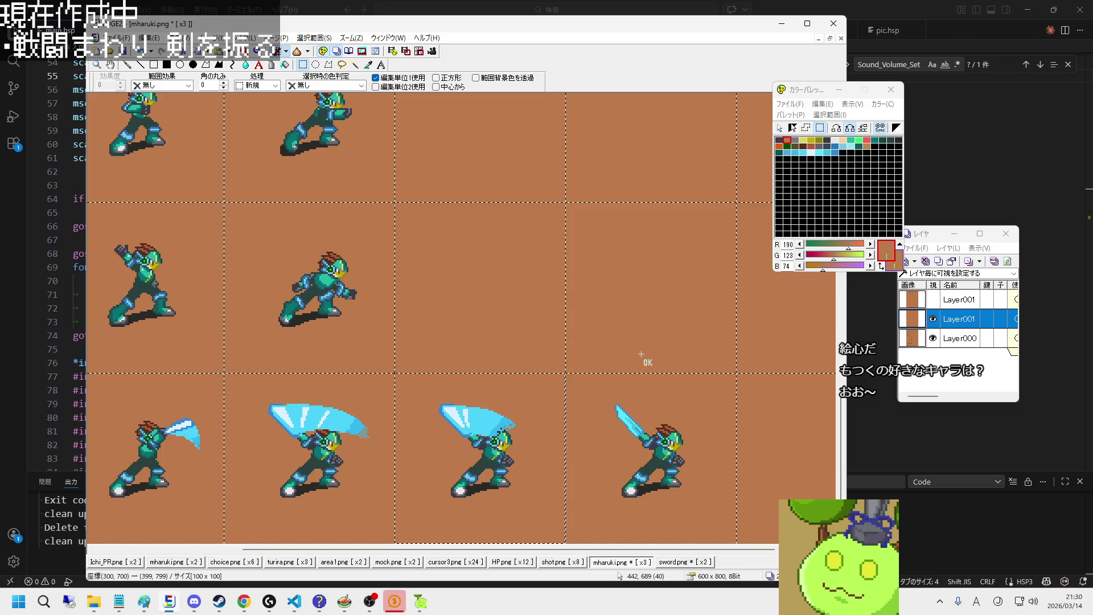
click(933, 299)
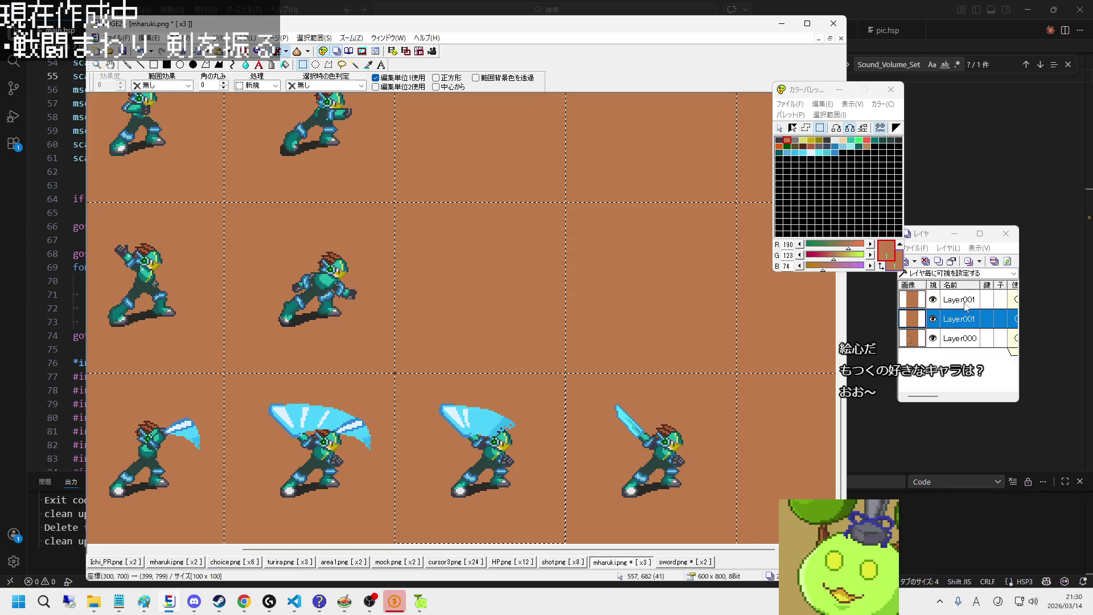
drag(528, 410, 559, 358)
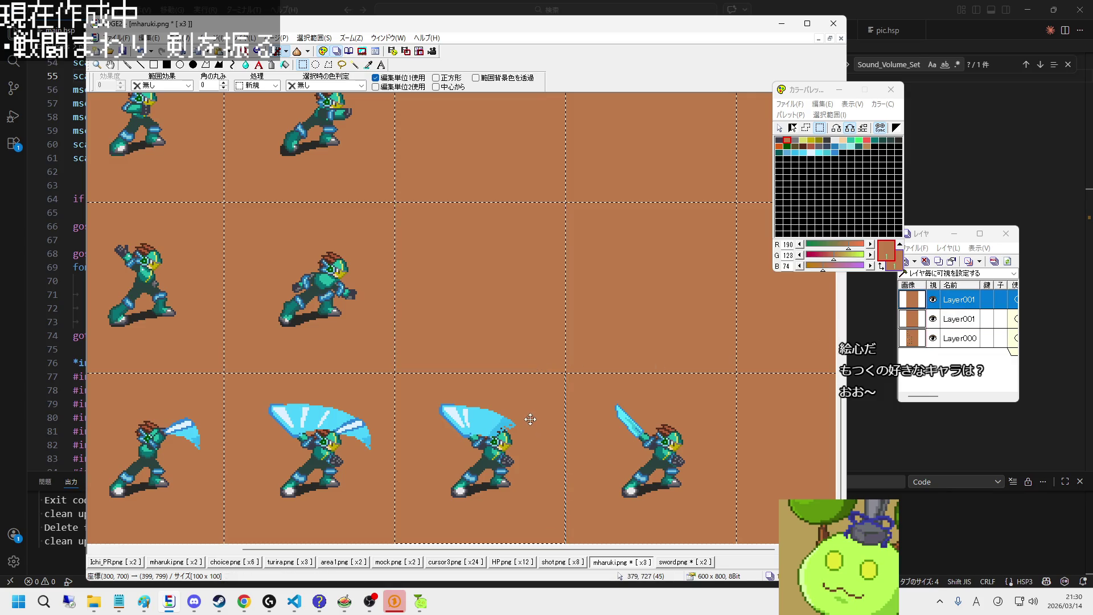
Step: Zoom in and toggle the top Layer001's lighter sword to compare, leaving it hidden
scroll(512, 424, up, 3)
scroll(493, 433, up, 1)
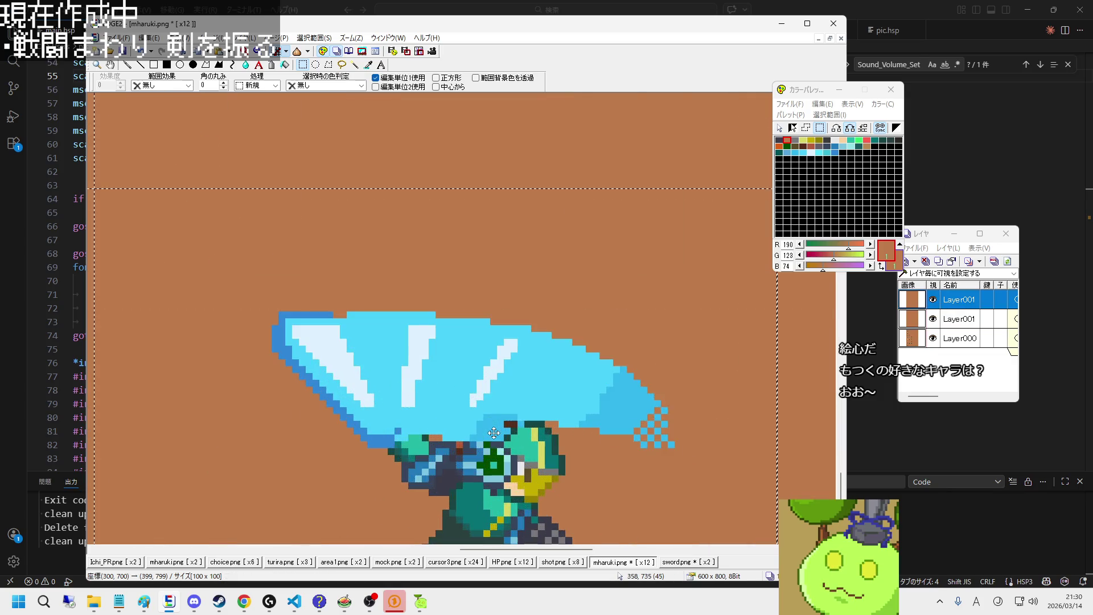
click(952, 322)
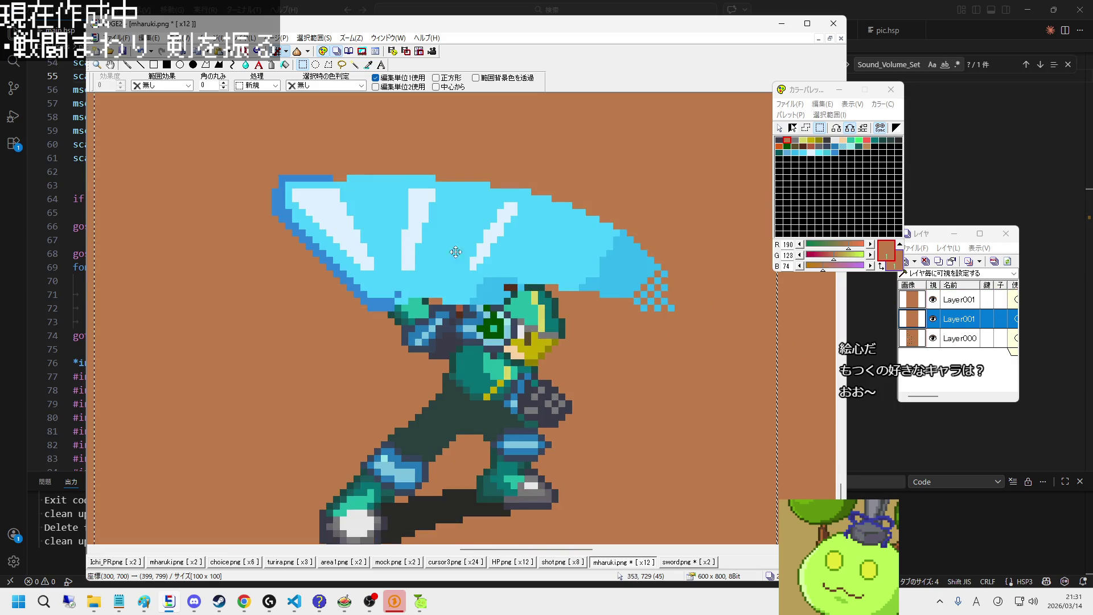
scroll(455, 252, down, 1)
double_click(933, 299)
double_click(932, 300)
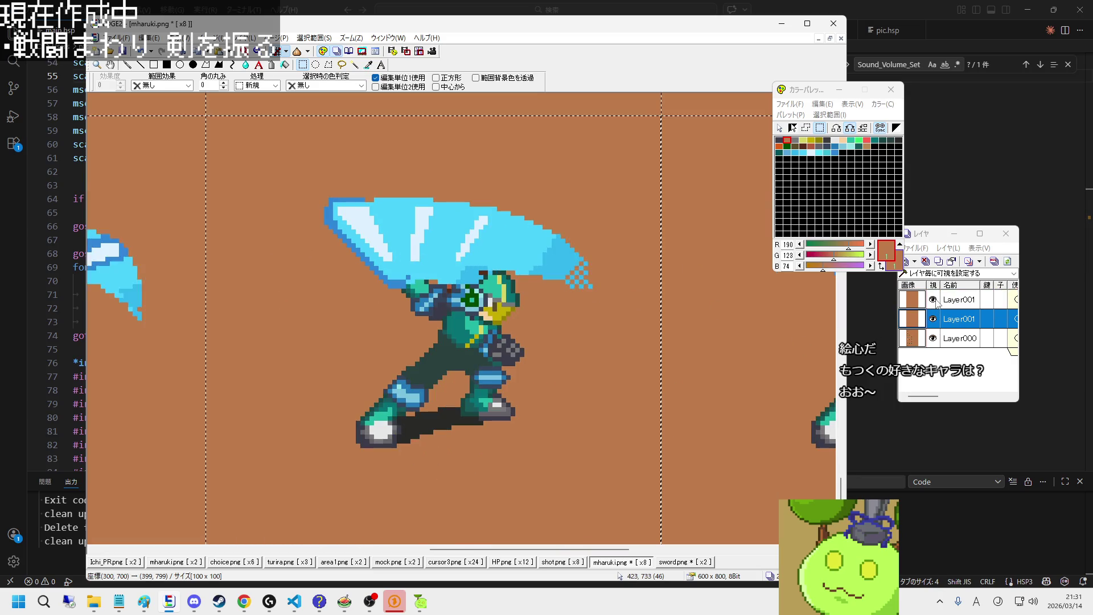
double_click(932, 299)
click(933, 299)
scroll(392, 174, up, 1)
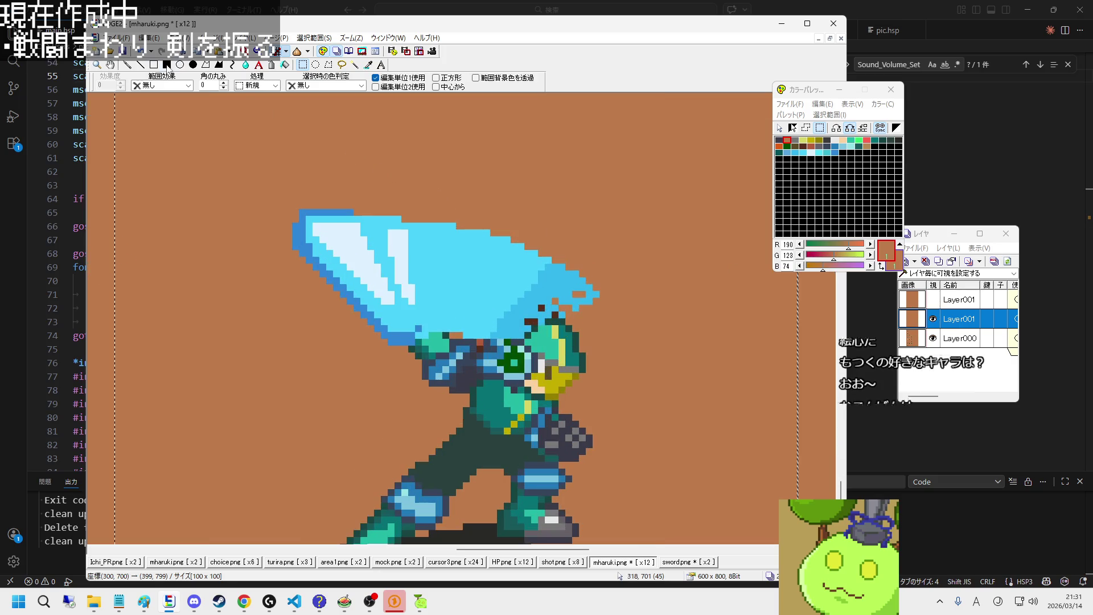
Step: Return to the pen, sample the sword's cyan, and flip between the two sword versions
key(p)
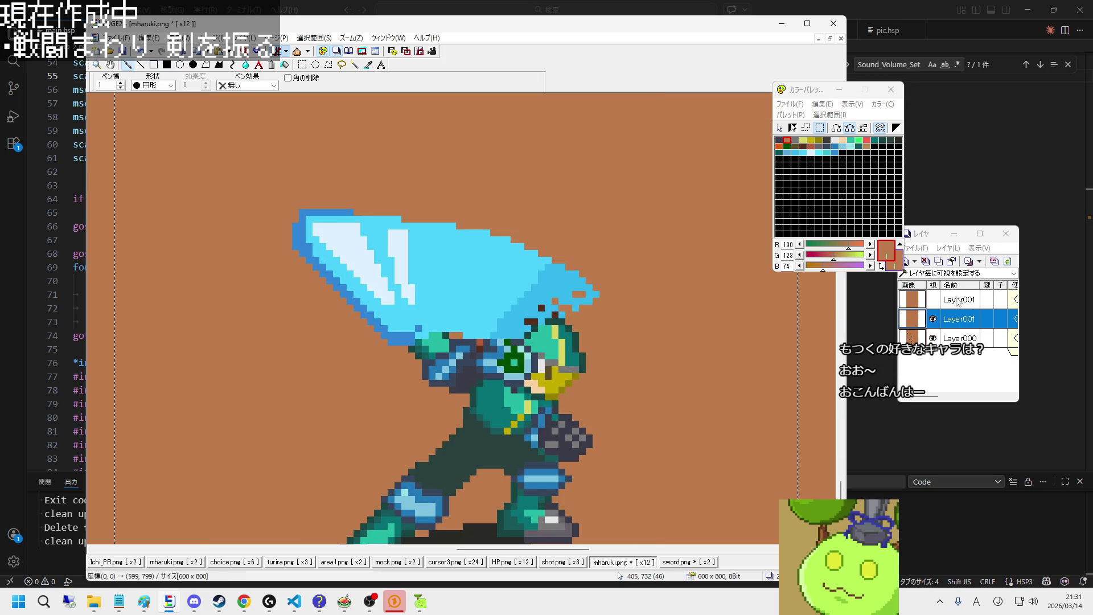
click(934, 300)
right_click(386, 308)
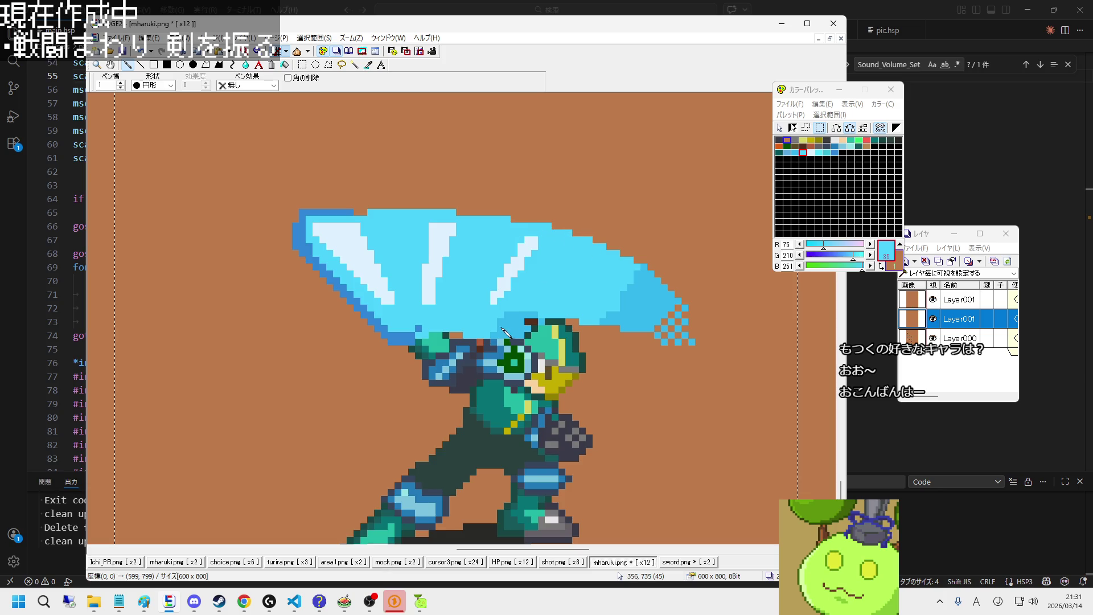
click(932, 300)
click(933, 300)
click(932, 300)
click(933, 300)
click(933, 301)
click(932, 300)
Step: Trim the sword's lower edge near the head back to the brown background
right_click(602, 373)
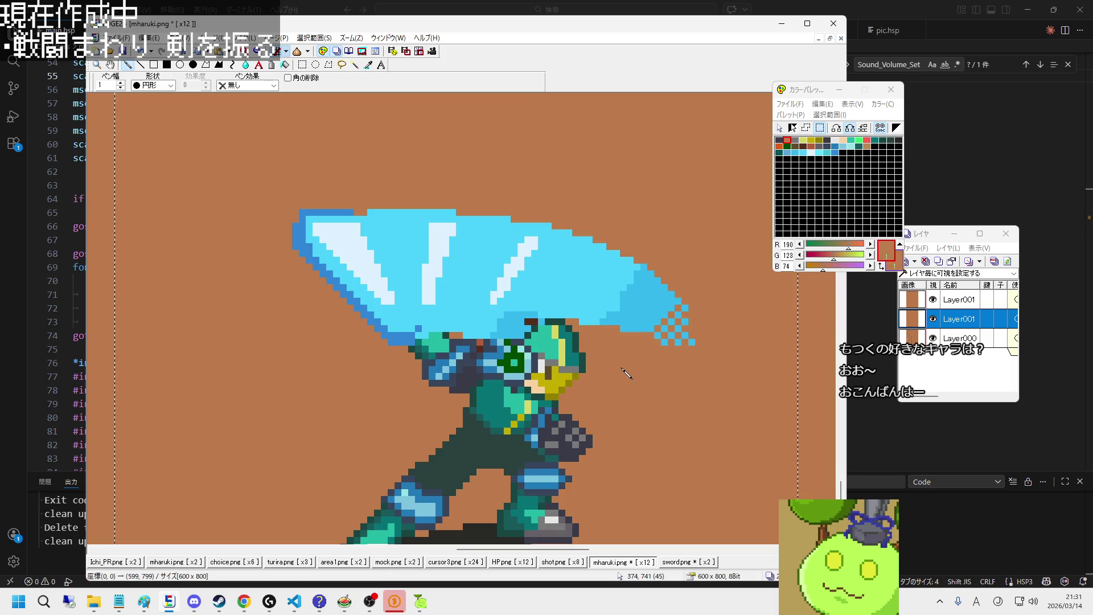
drag(535, 348, 442, 336)
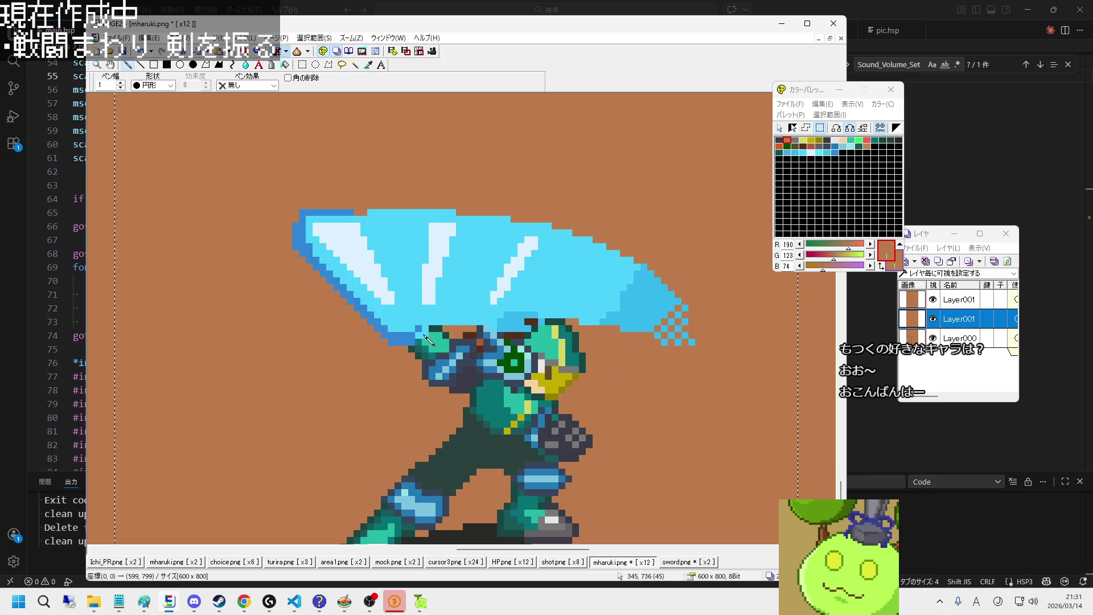
drag(440, 331, 549, 330)
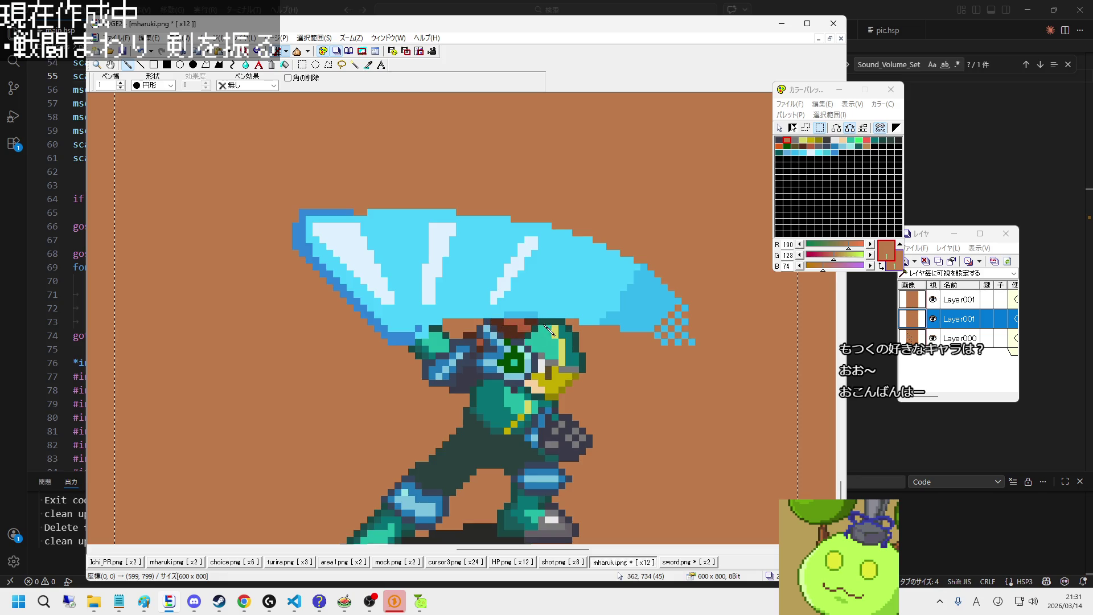
drag(477, 316, 550, 322)
Step: Erase the sword pixel at the hand with the brown background colour
right_click(460, 292)
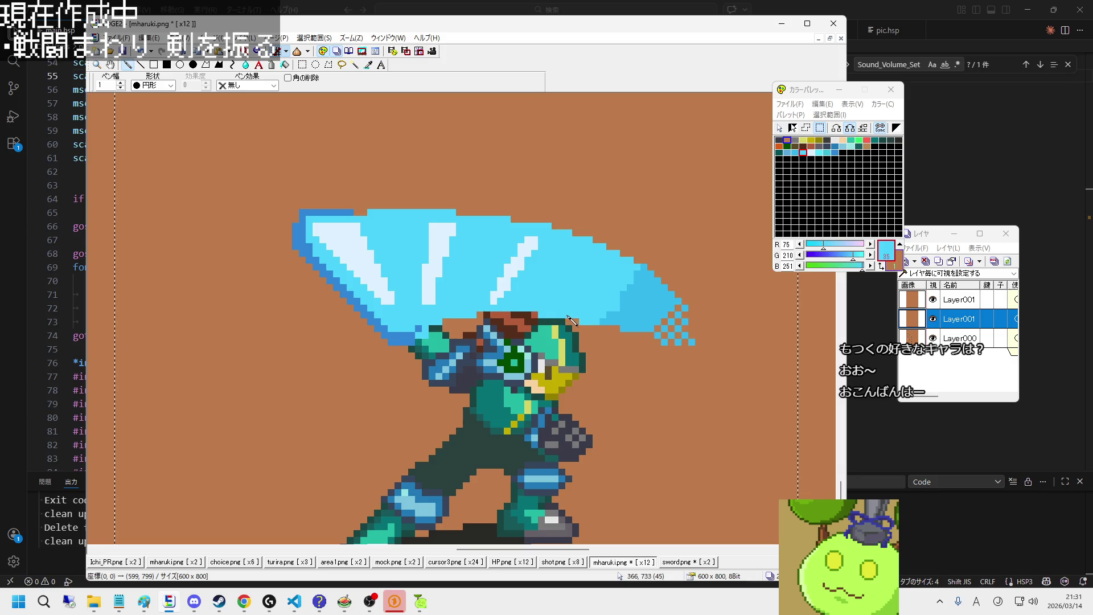
click(933, 299)
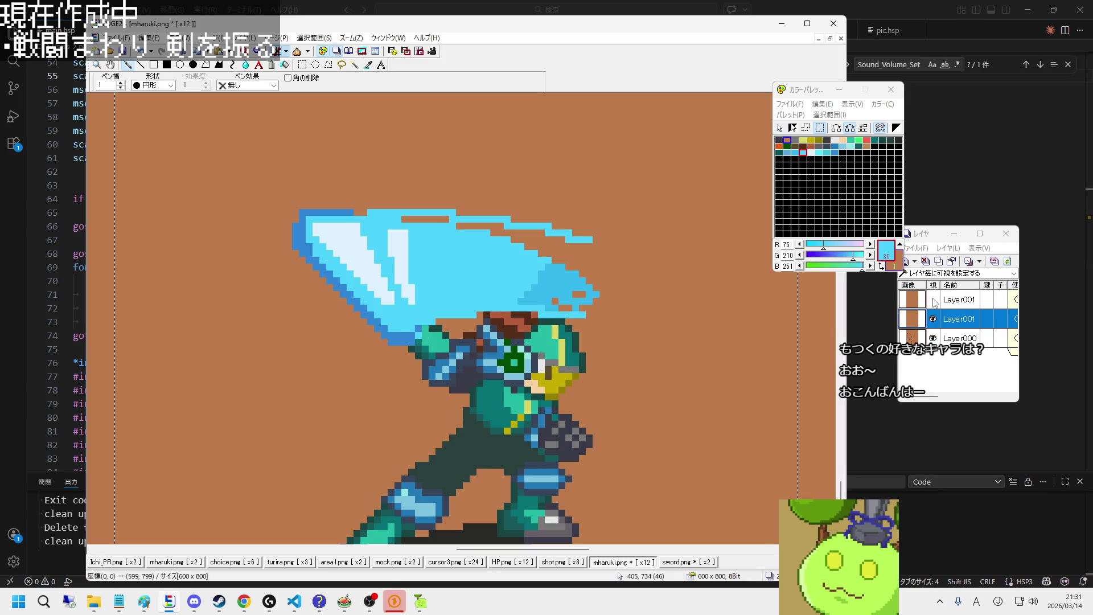
click(933, 299)
click(933, 300)
click(933, 300)
click(933, 300)
right_click(597, 331)
click(422, 329)
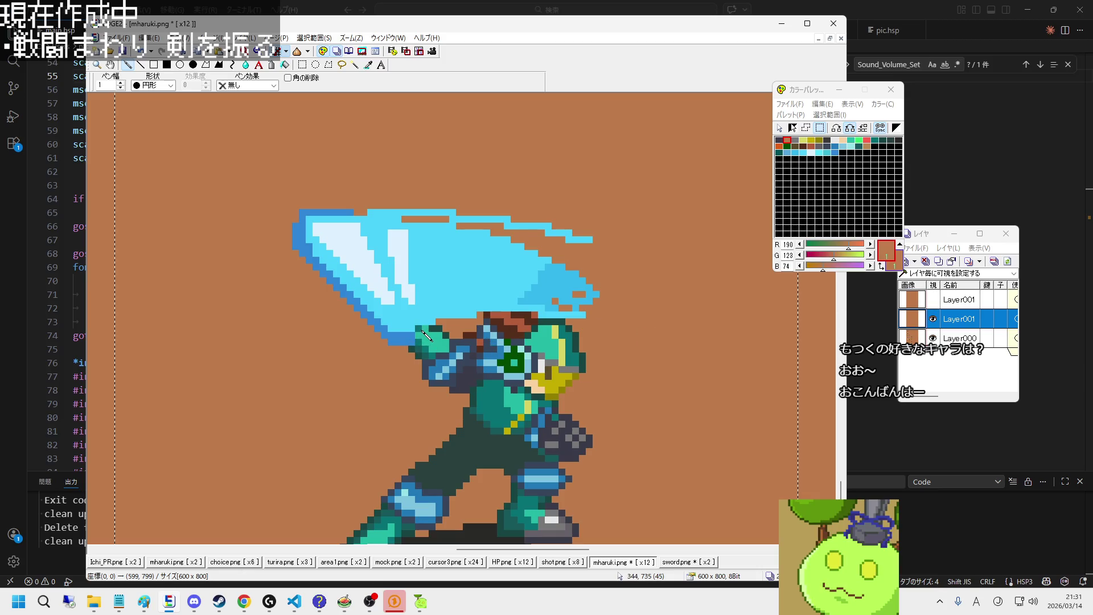
Step: Flip repeatedly between the long and short sword versions to compare them
click(934, 300)
click(933, 300)
click(933, 299)
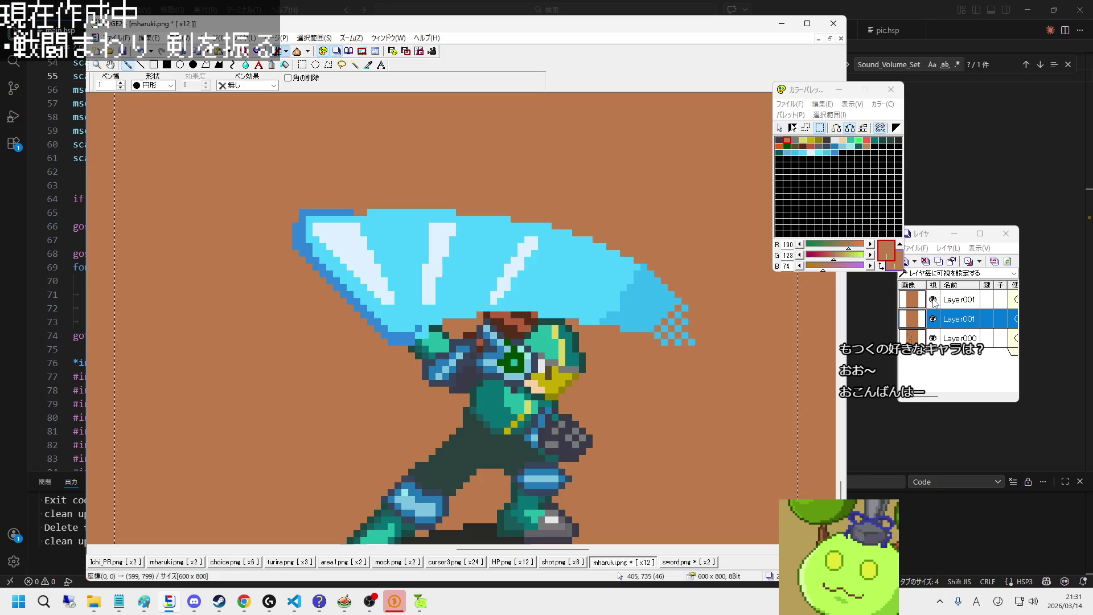
click(933, 300)
click(933, 300)
click(934, 300)
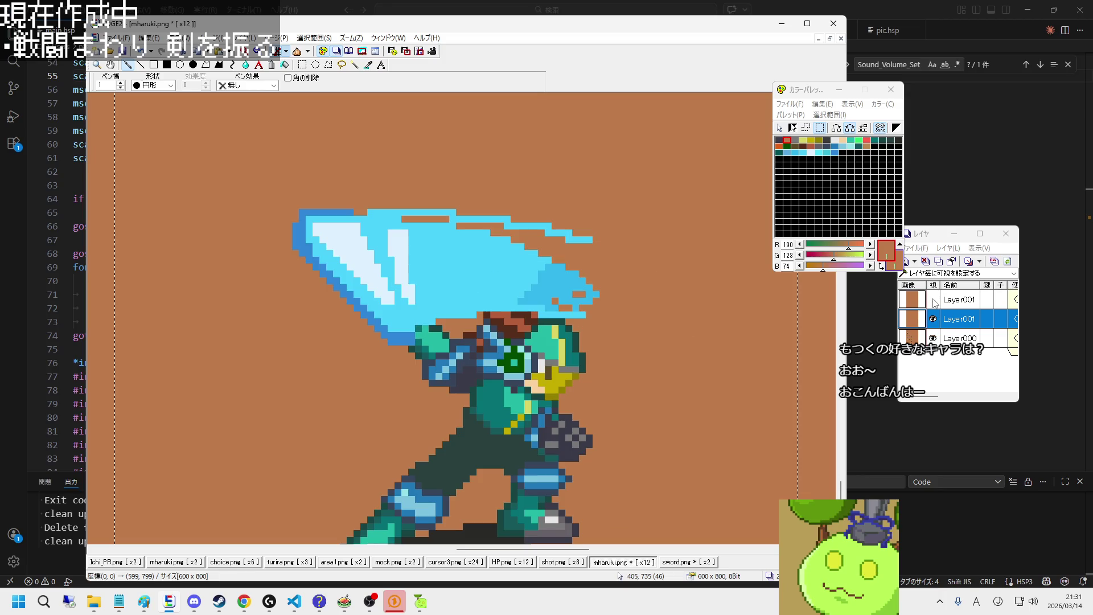
right_click(419, 320)
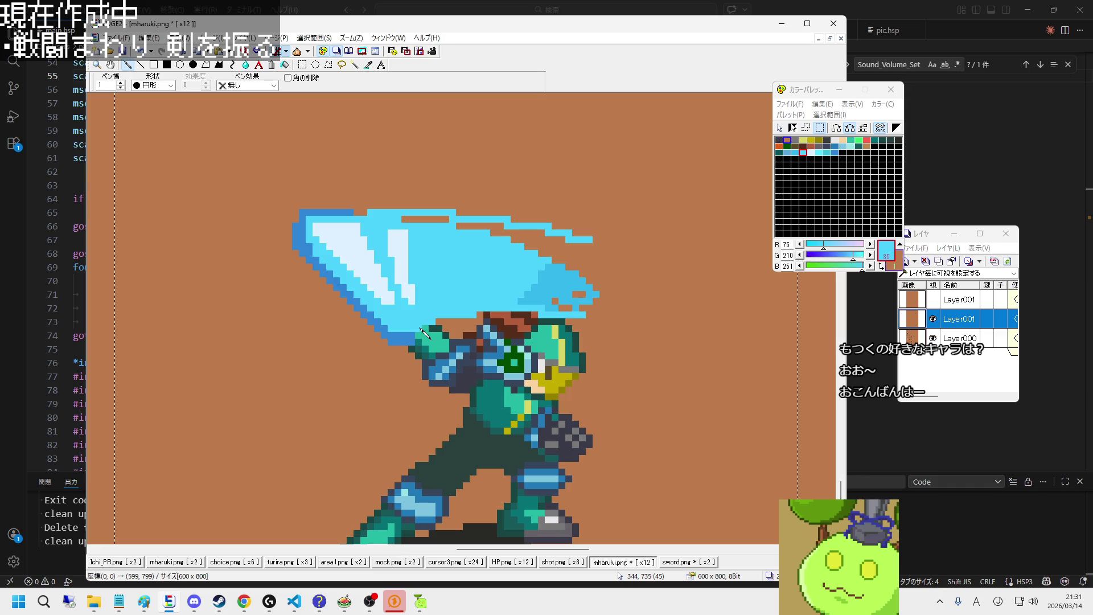
click(934, 300)
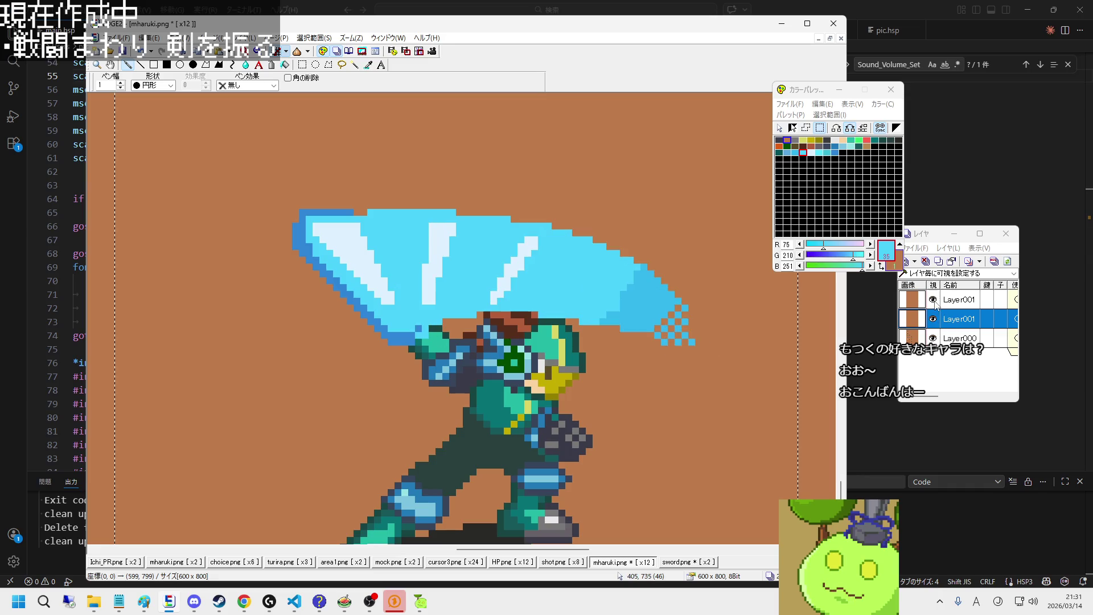
click(933, 300)
click(934, 300)
click(933, 300)
click(933, 300)
click(933, 300)
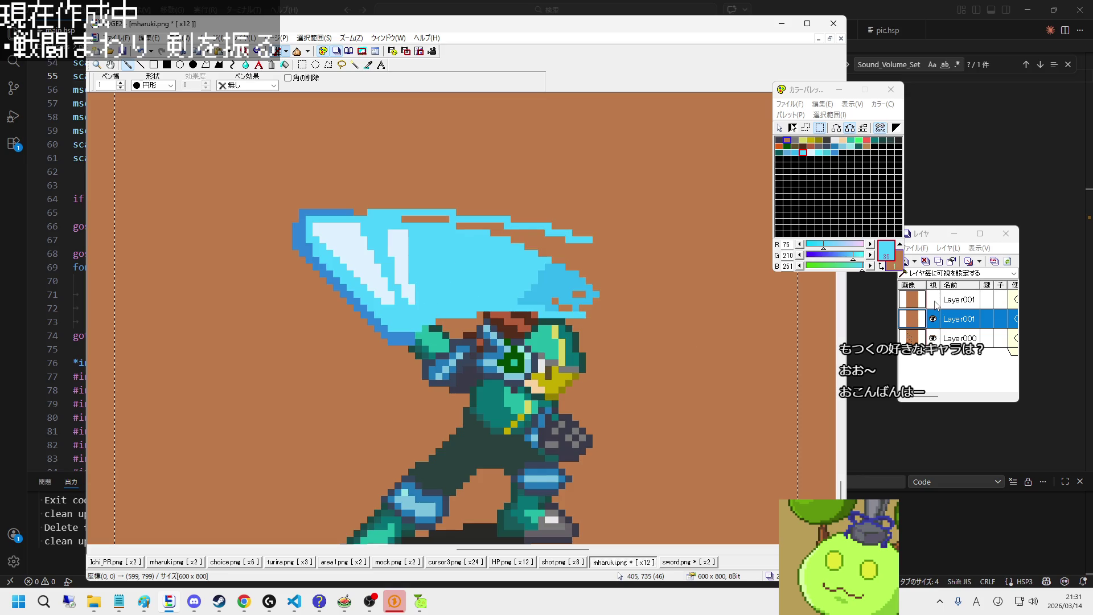
click(933, 300)
click(933, 300)
click(933, 299)
click(933, 300)
click(933, 300)
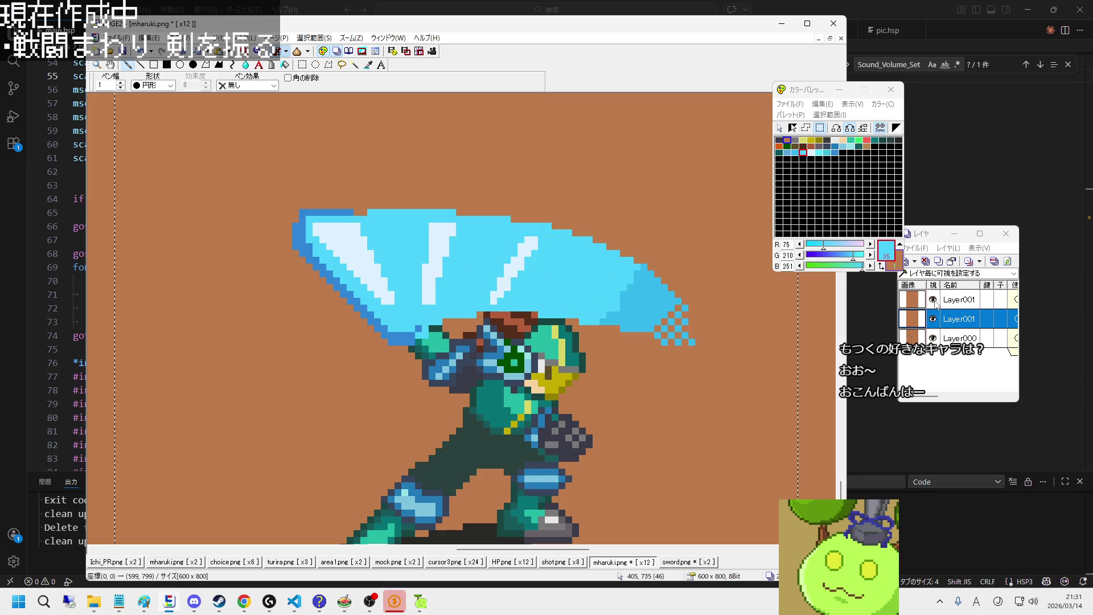
click(933, 300)
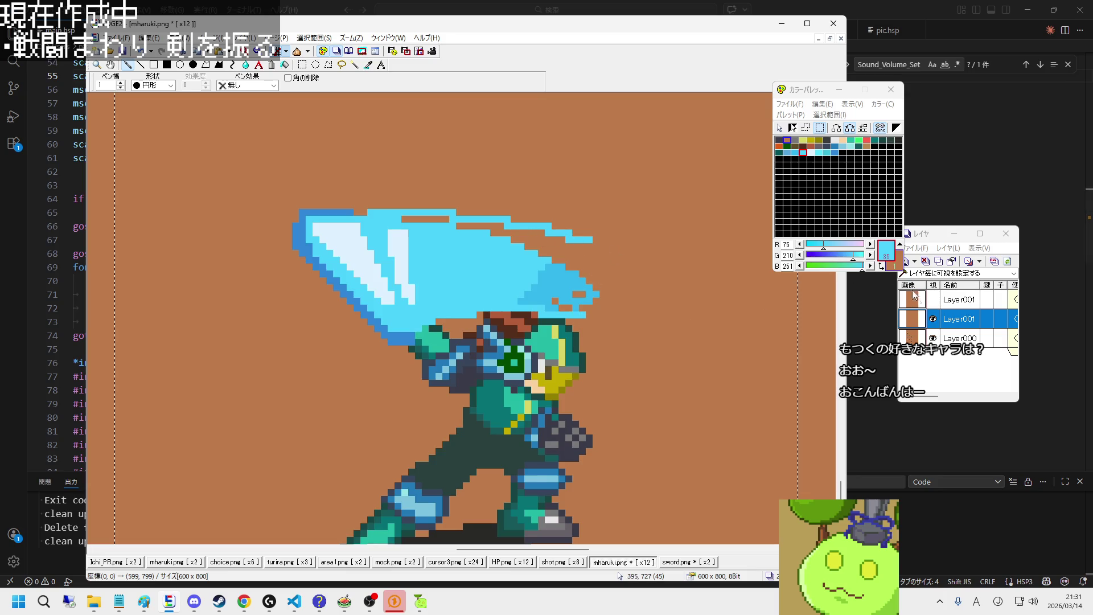
click(933, 302)
click(933, 302)
click(933, 302)
click(933, 302)
Step: Fill the brown gaps along the sword's top edge with light cyan
right_click(614, 319)
click(934, 300)
click(934, 300)
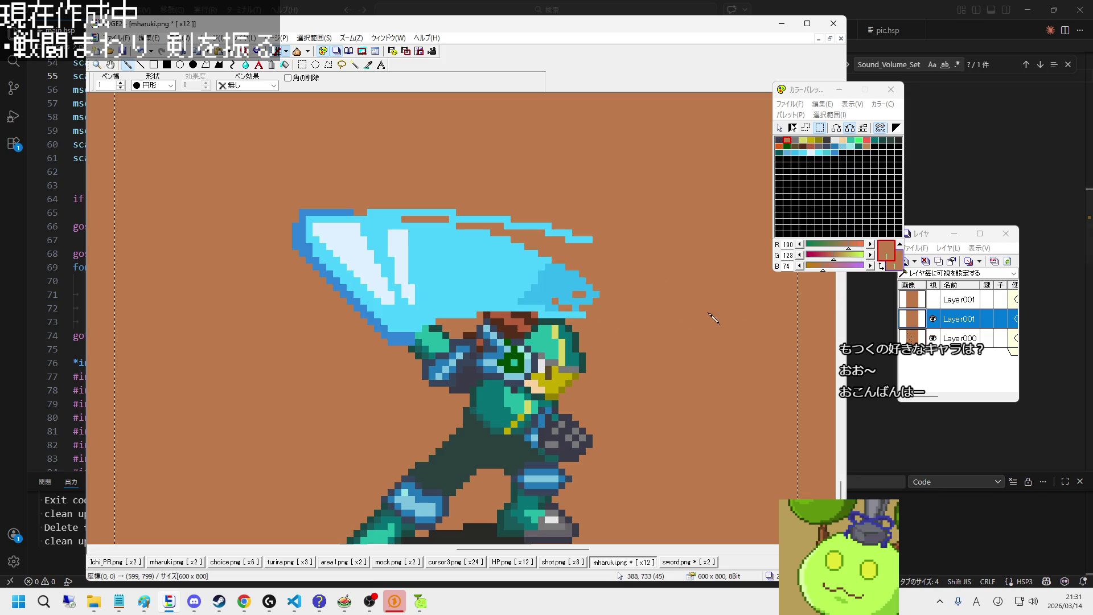
right_click(498, 255)
mouse_move(405, 219)
mouse_down()
mouse_move(490, 231)
mouse_move(587, 269)
mouse_up()
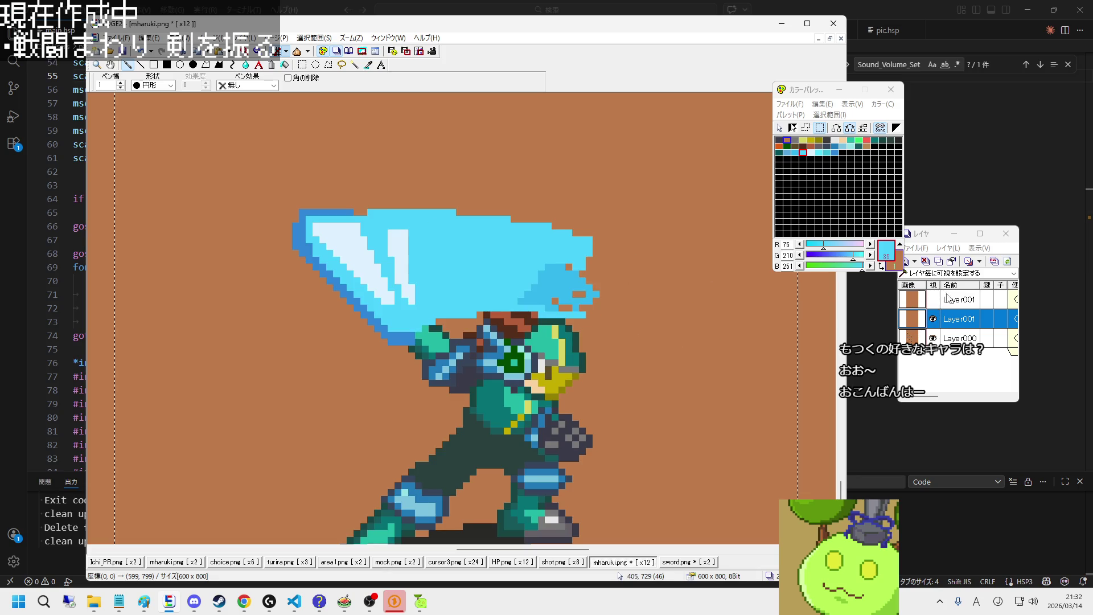
click(933, 300)
click(933, 303)
right_click(614, 325)
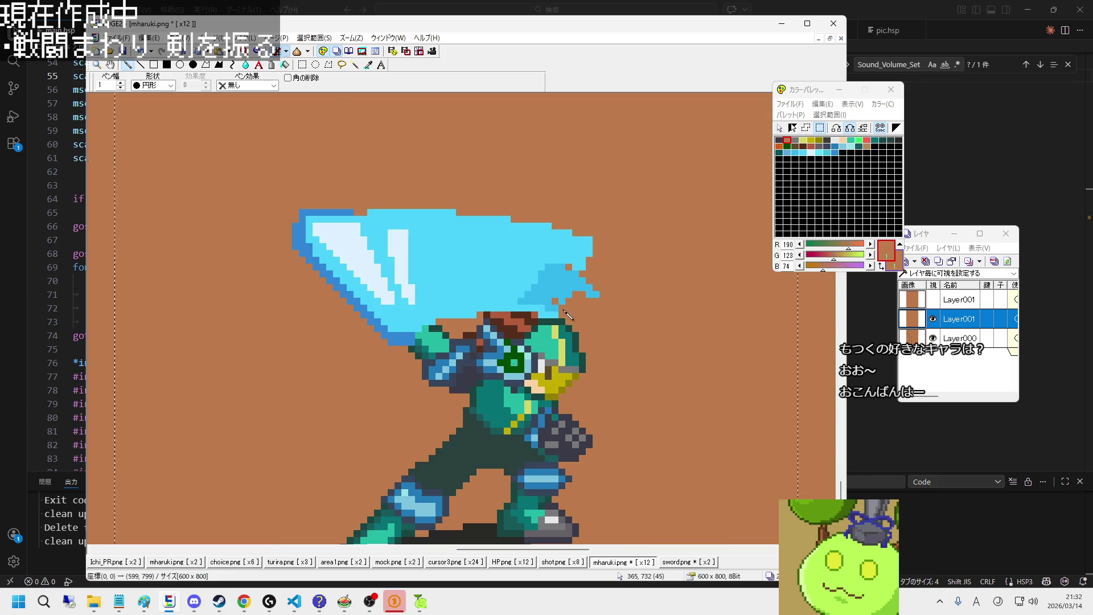
Step: Trim cyan pixels off the slash's upper-right edge with brown, then undo the bad stroke
scroll(566, 315, down, 3)
scroll(535, 353, up, 2)
scroll(527, 356, up, 1)
scroll(521, 359, up, 1)
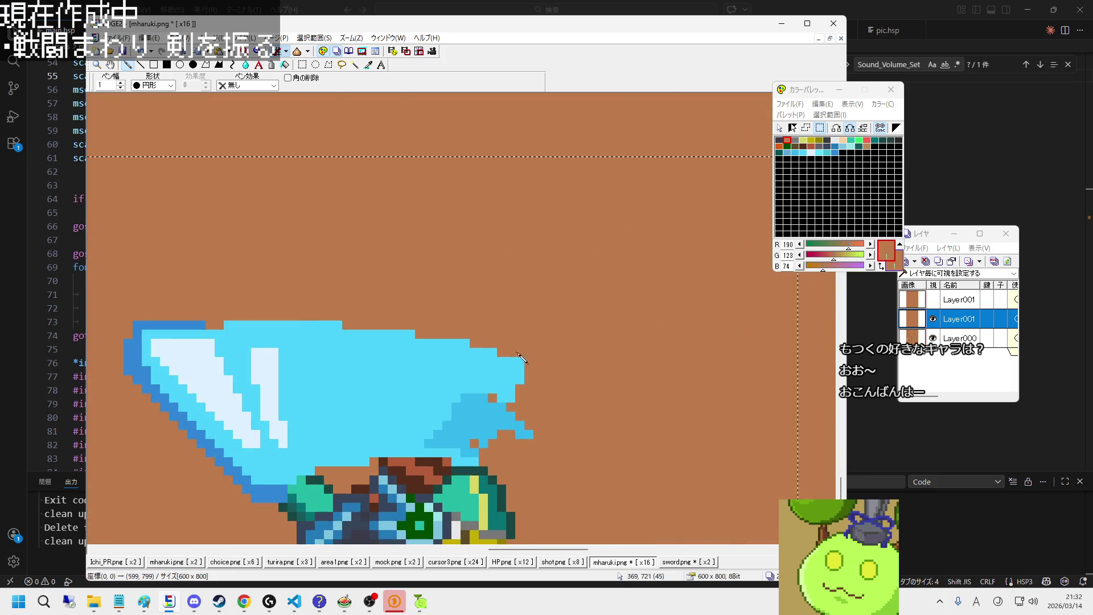
mouse_move(456, 336)
mouse_down()
mouse_move(403, 333)
mouse_move(475, 364)
mouse_up()
right_click(471, 358)
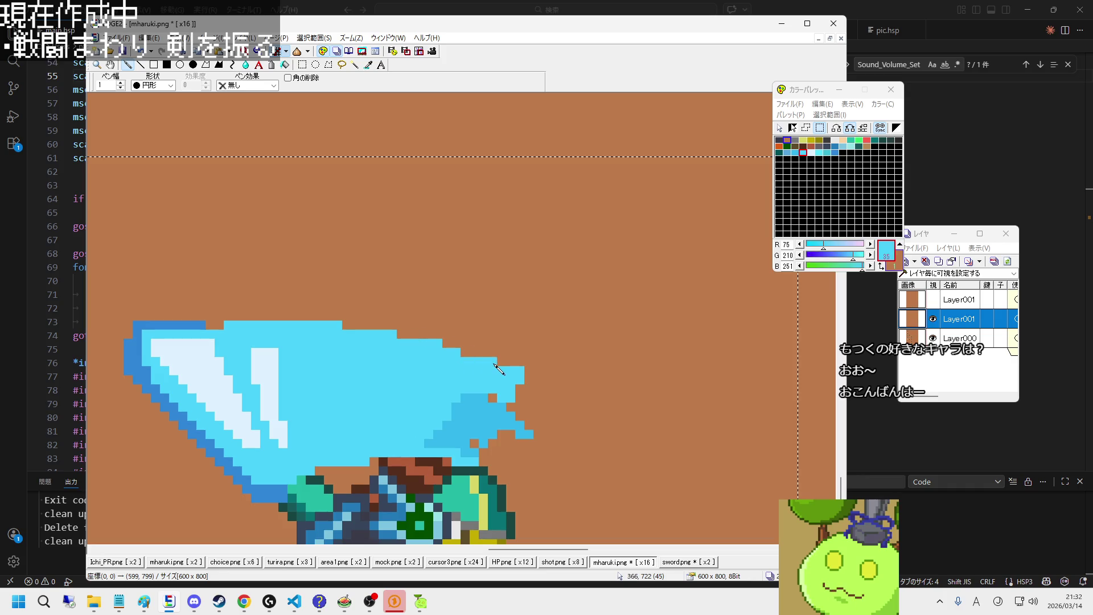
right_click(544, 409)
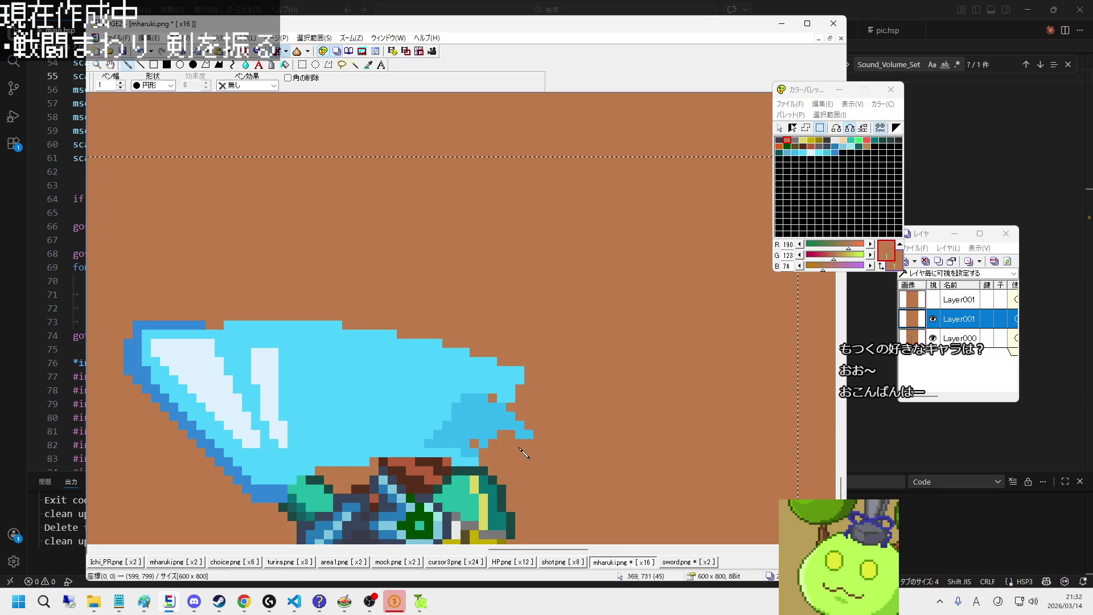
scroll(524, 452, down, 1)
scroll(524, 466, down, 1)
scroll(522, 490, up, 2)
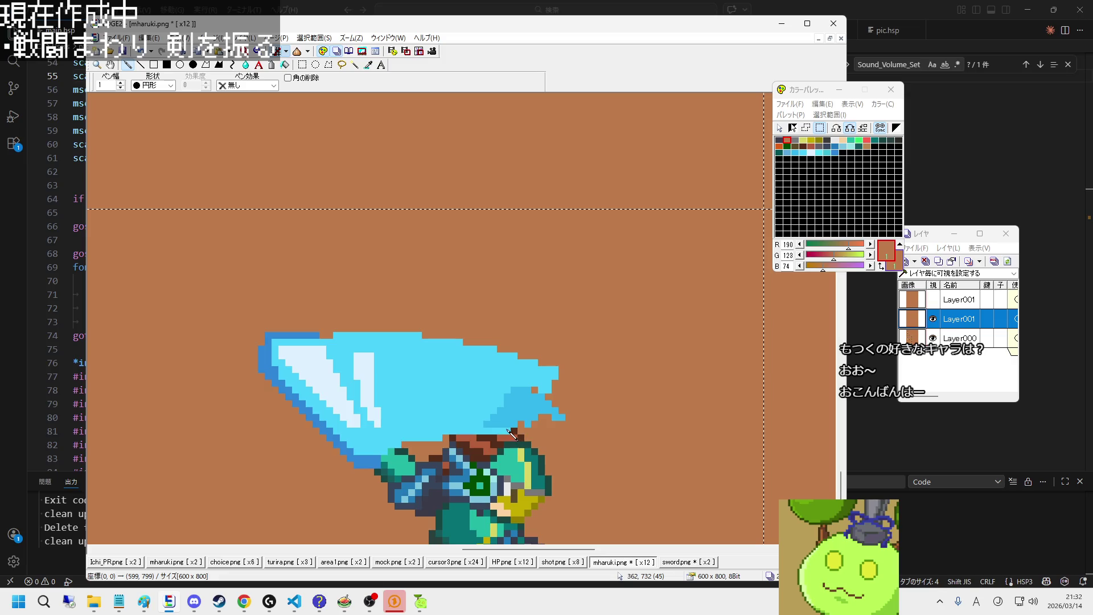
key(ctrl+z)
Step: Repaint the slash tip light blue and trim the upper-right edge into smaller steps
right_click(494, 394)
mouse_move(517, 391)
mouse_down()
mouse_move(497, 432)
mouse_move(530, 405)
mouse_move(559, 415)
mouse_up()
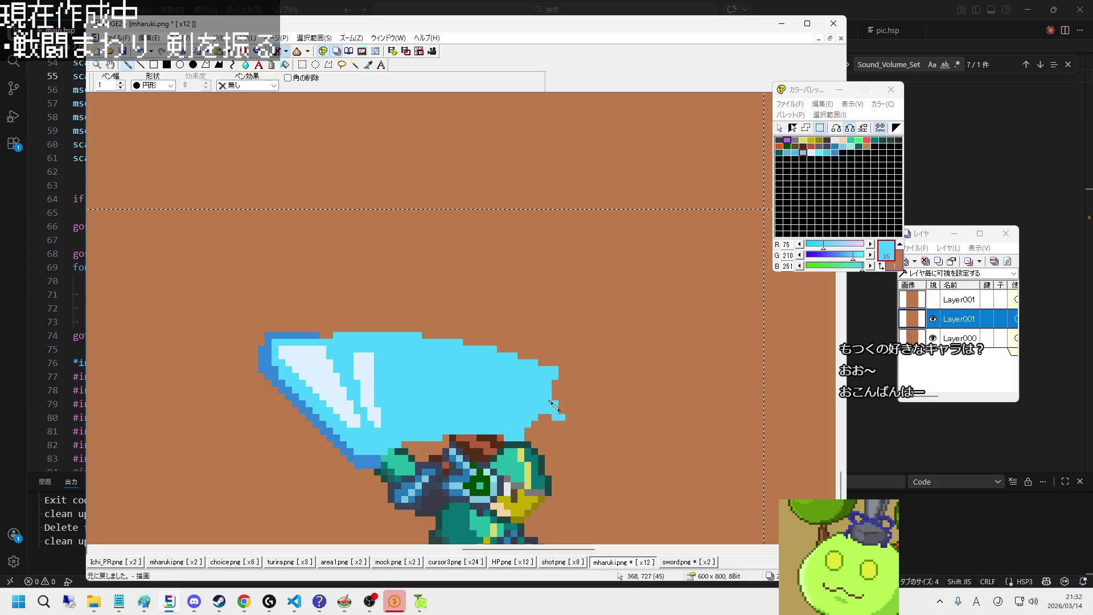
right_click(561, 394)
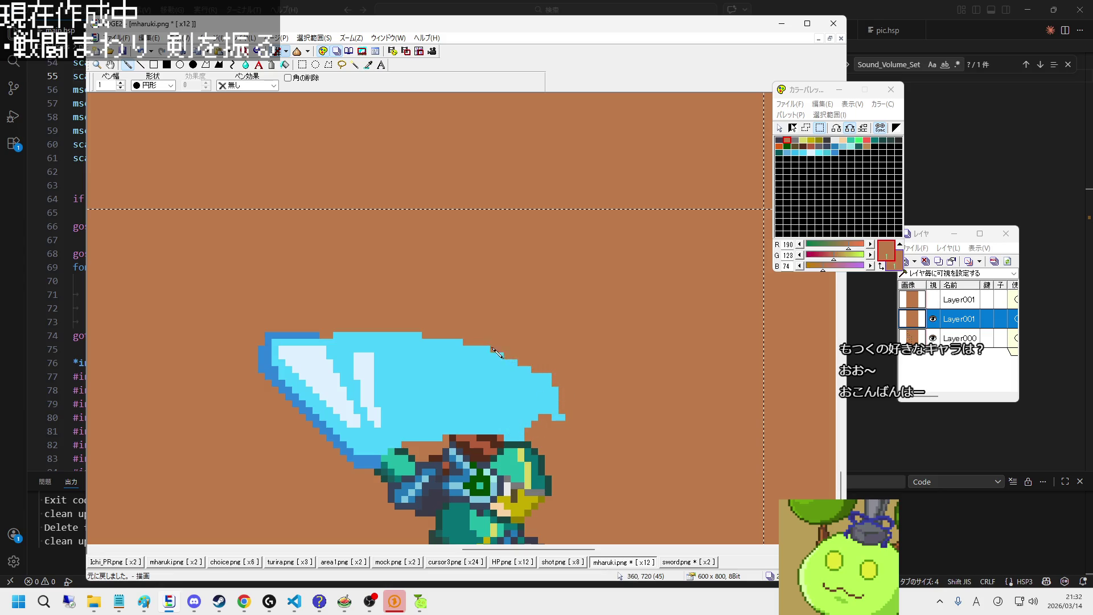
drag(518, 357, 560, 387)
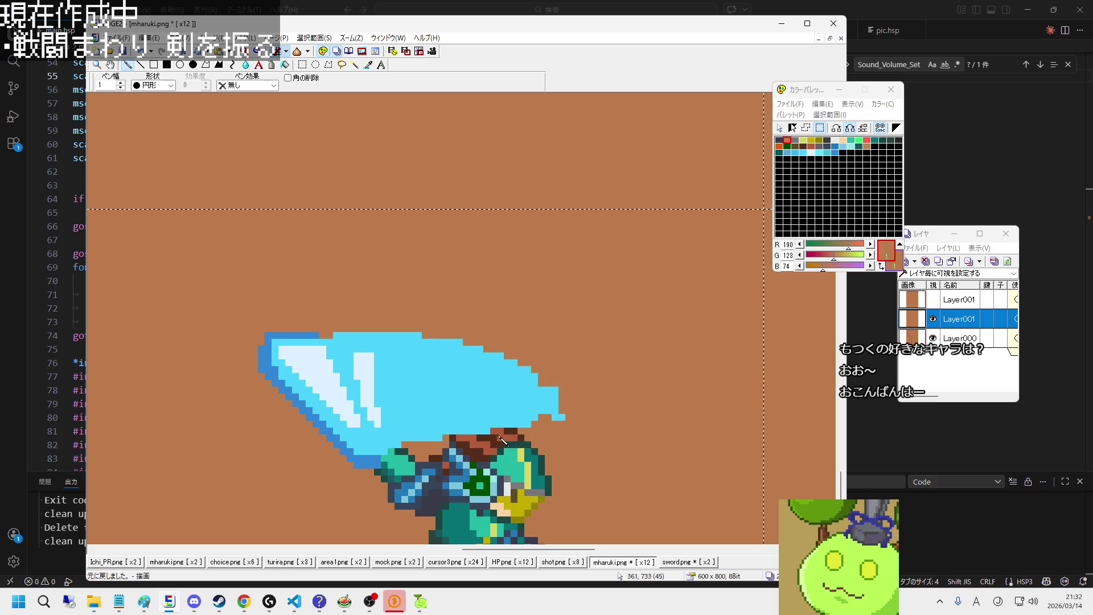
right_click(525, 419)
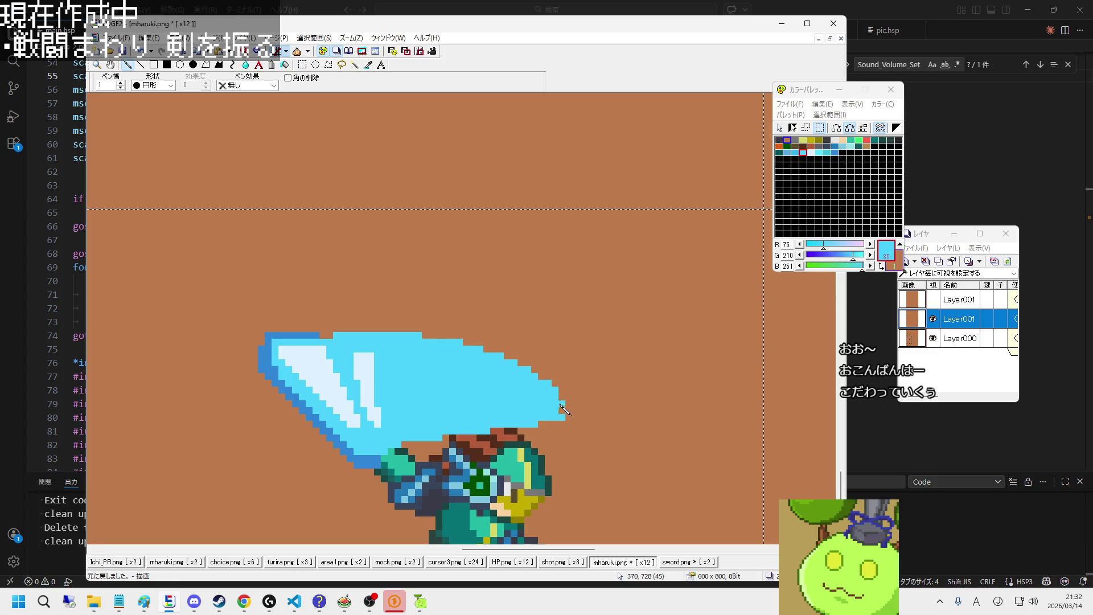
scroll(565, 417, down, 1)
scroll(577, 417, up, 1)
scroll(586, 417, down, 1)
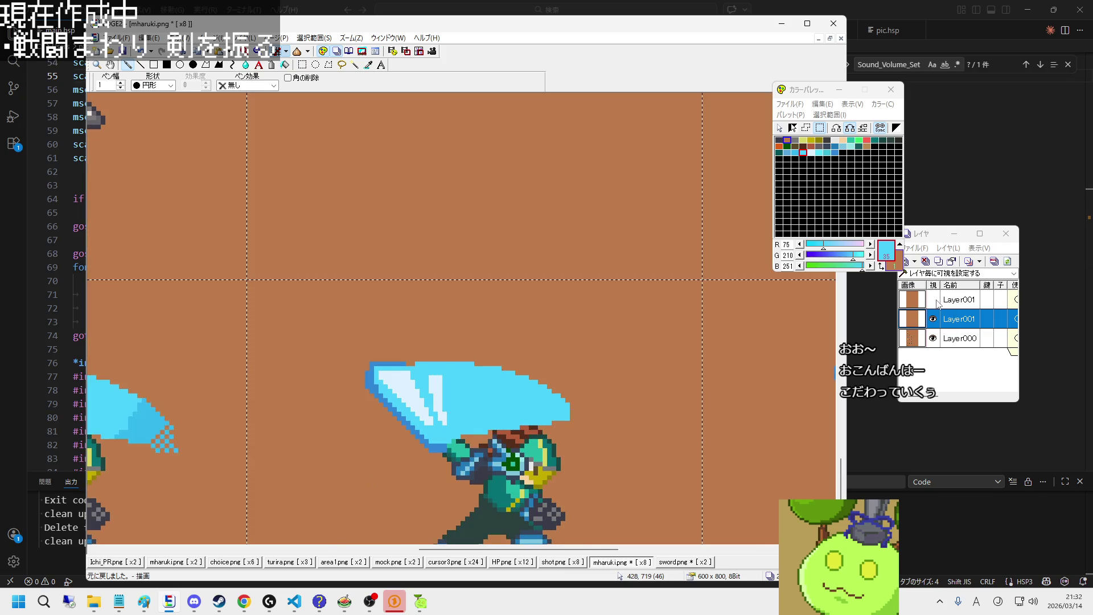
Step: Using the long-sword Layer001 as a temporary reference, add a light-blue pixel to the slash's top edge
scroll(695, 381, up, 2)
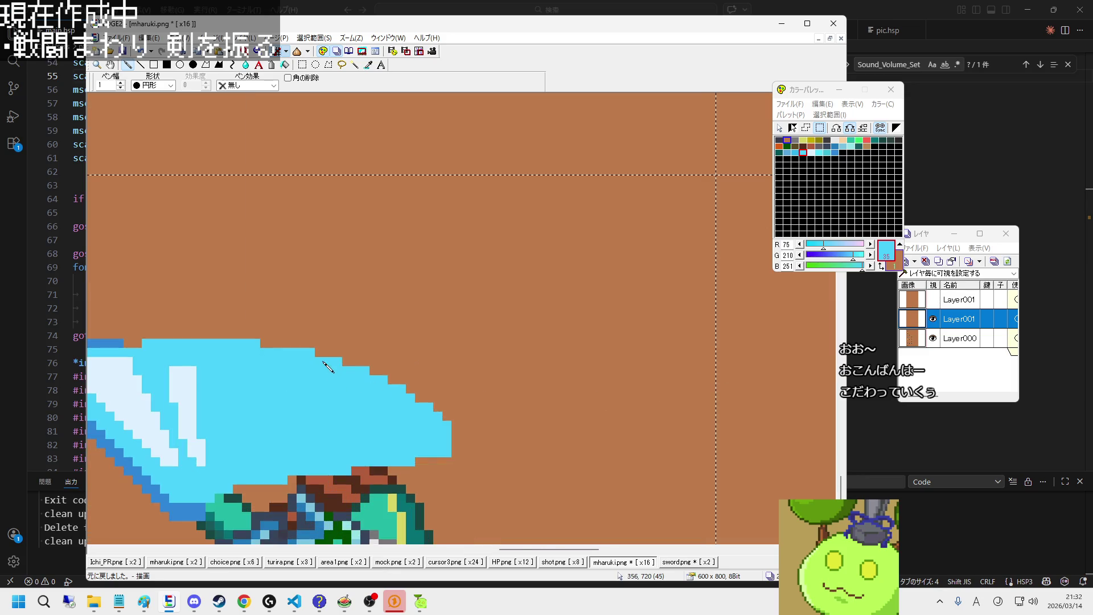
click(933, 299)
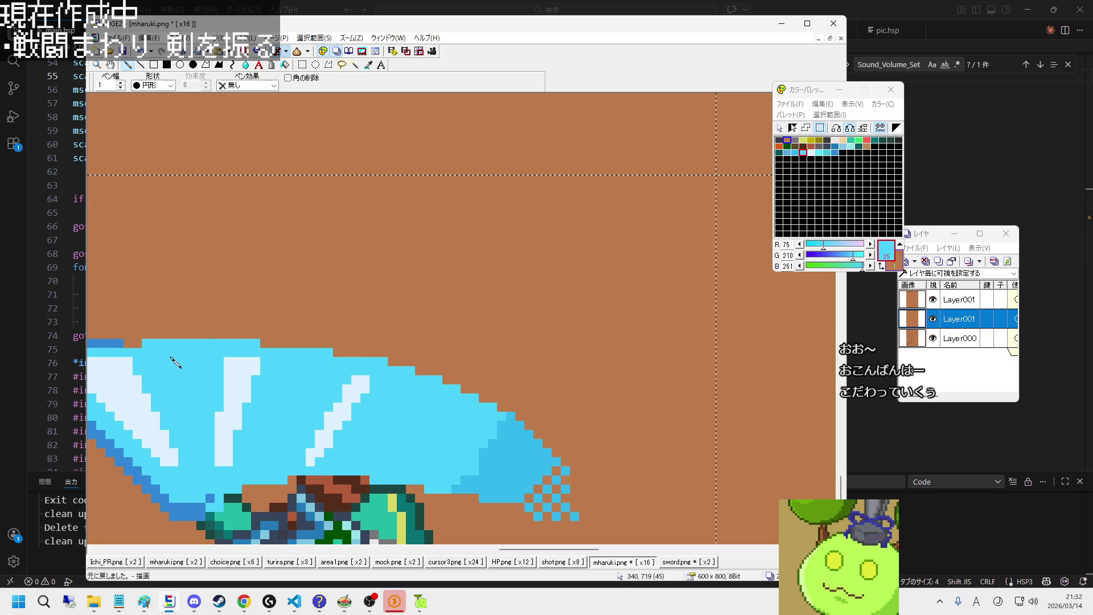
click(337, 354)
click(932, 300)
Step: Extend the slash's right edge with cyan and fill the notch in its upper-right edge
scroll(450, 410, up, 1)
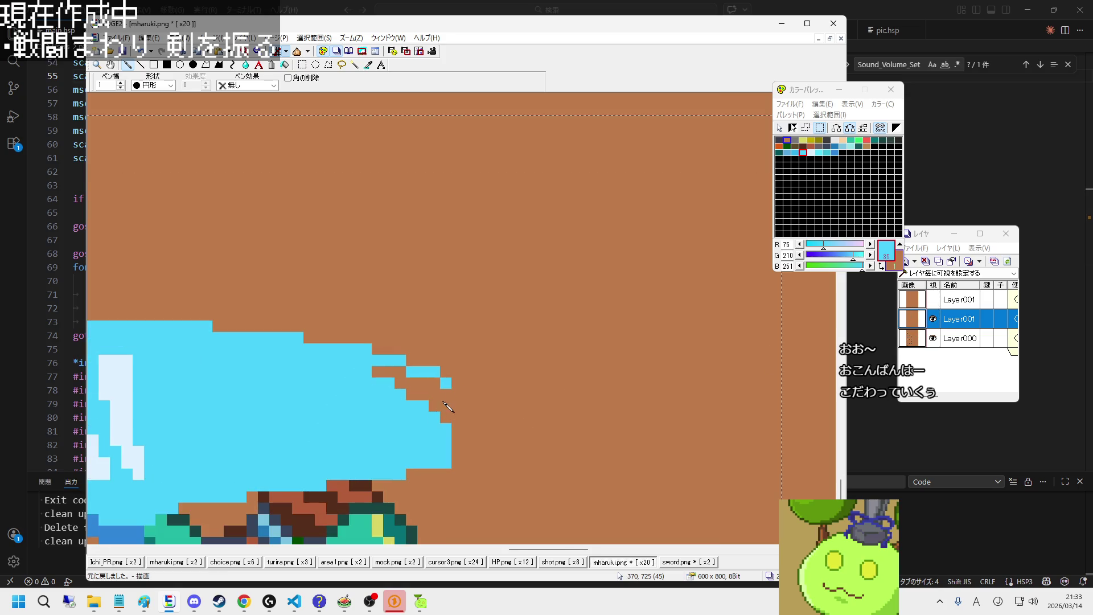
mouse_move(450, 392)
mouse_down()
mouse_move(435, 460)
mouse_move(451, 428)
mouse_move(400, 474)
mouse_up()
right_click(470, 449)
right_click(382, 380)
mouse_move(377, 371)
mouse_down()
mouse_move(436, 390)
mouse_move(438, 411)
mouse_up()
Step: Trim the slash's lower-right edge into a cleaner staircase, alternating brown and cyan
scroll(569, 455, down, 1)
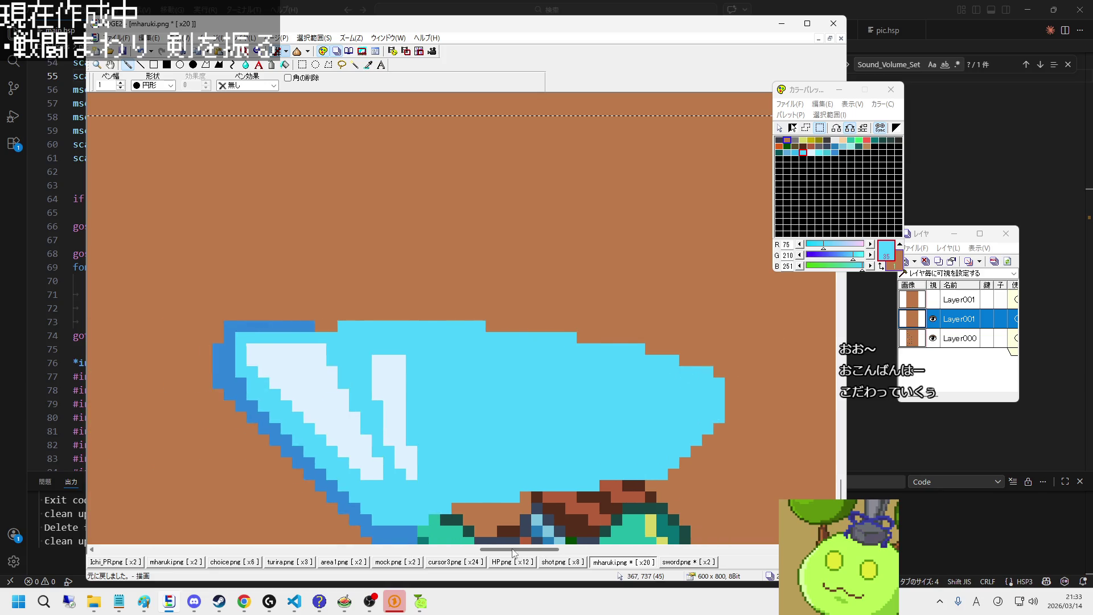
scroll(667, 443, up, 1)
scroll(668, 443, down, 1)
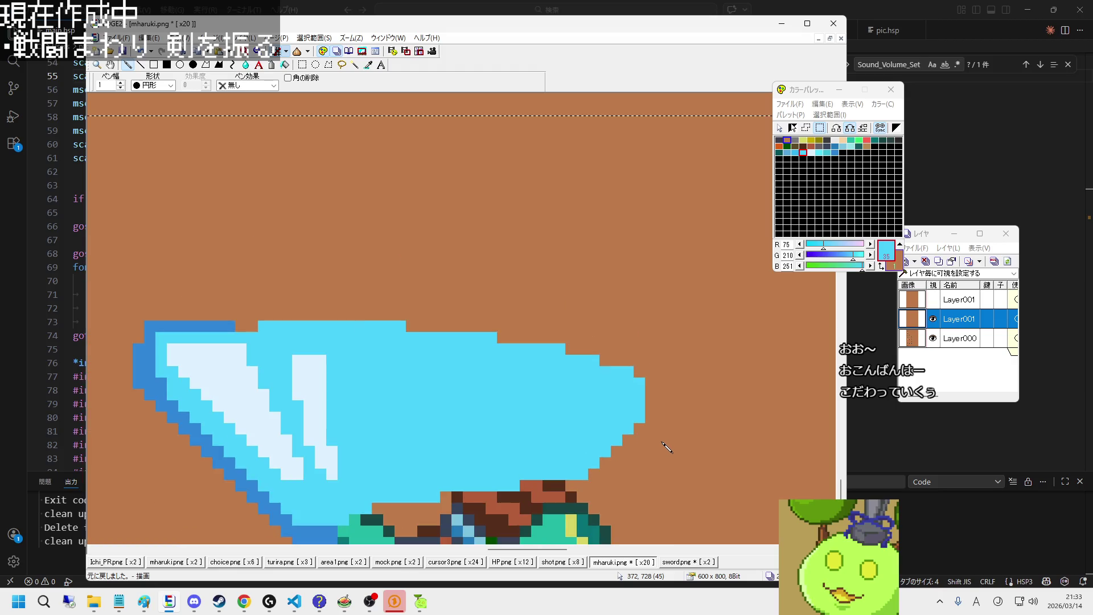
right_click(667, 445)
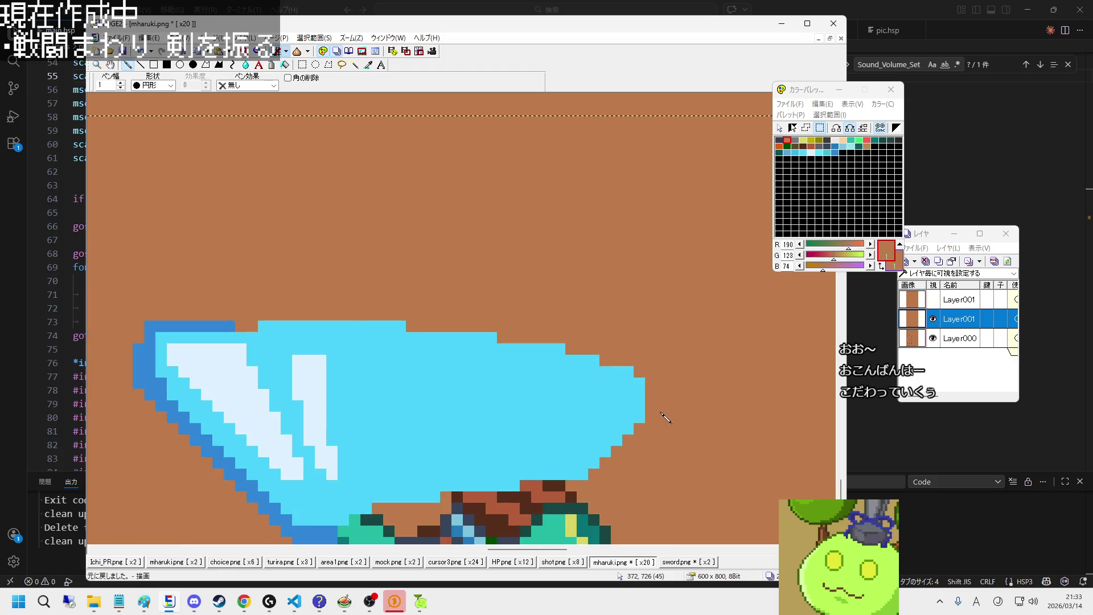
right_click(621, 408)
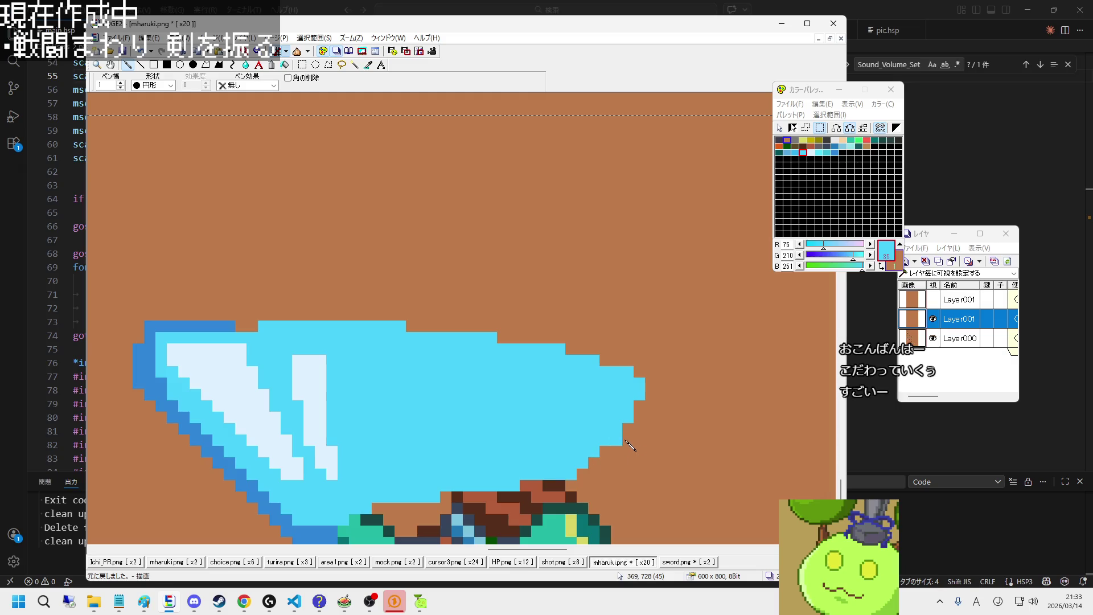
right_click(628, 453)
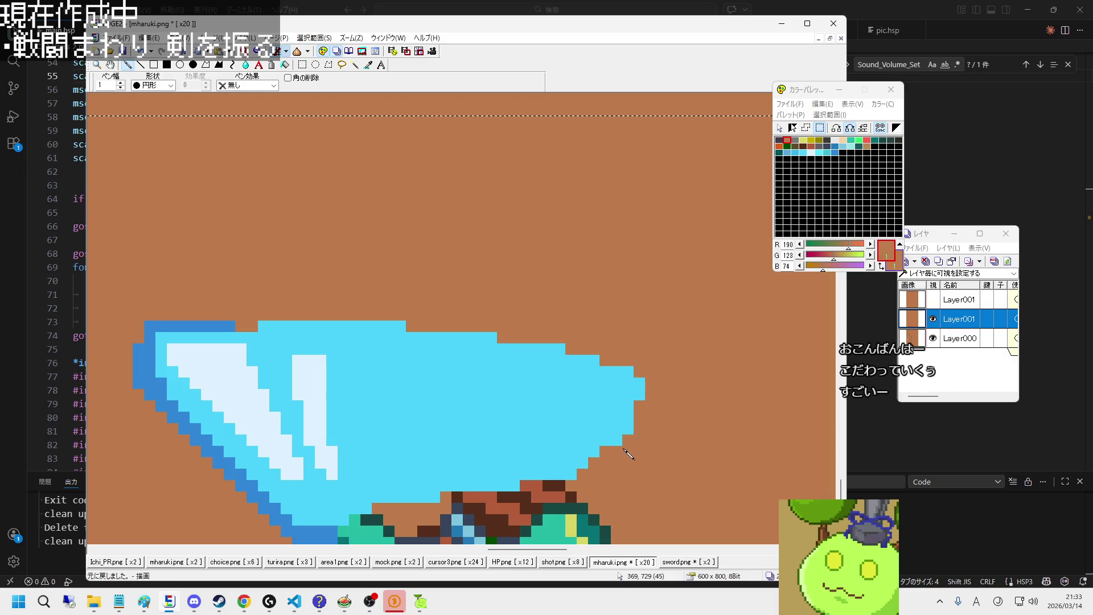
right_click(640, 401)
scroll(642, 408, down, 2)
scroll(642, 445, up, 1)
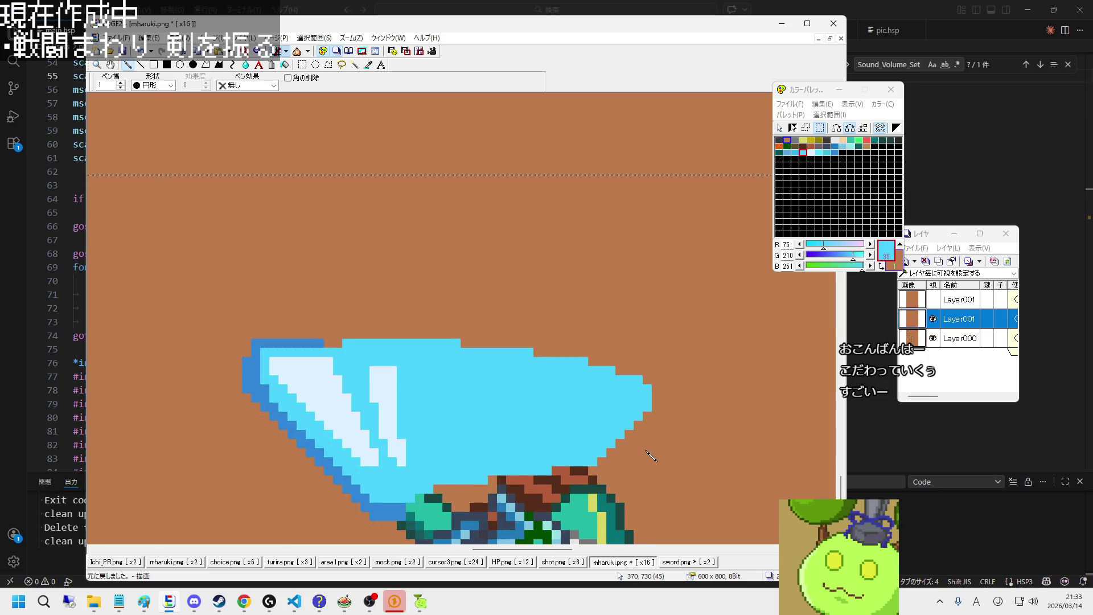
scroll(606, 454, down, 2)
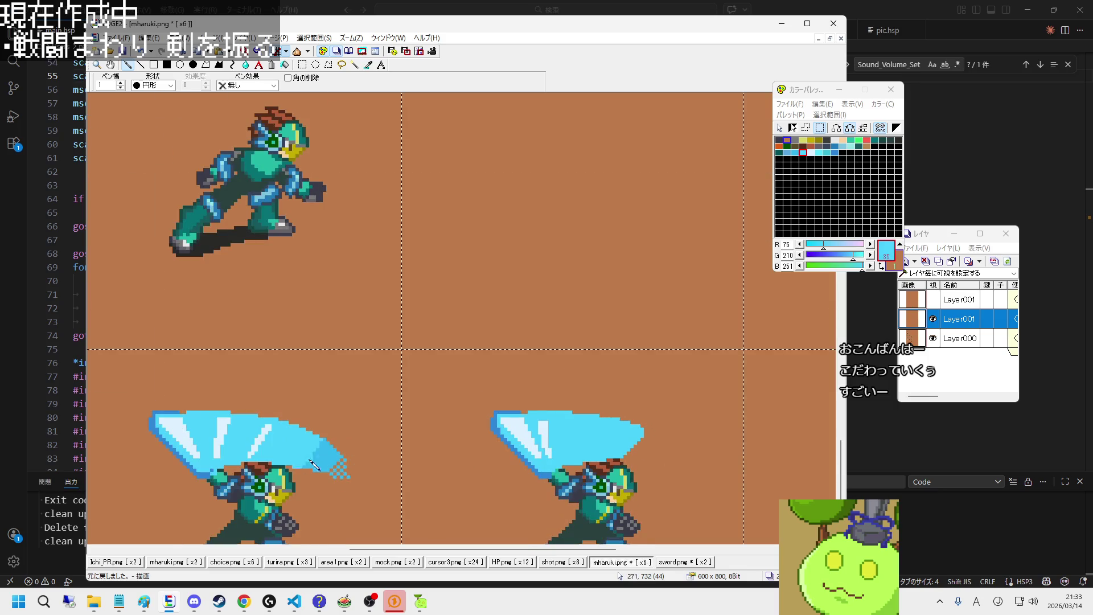
Step: Shade the slash's lower-right diagonal edge and tip darker cyan, extending from tip toward hilt
right_click(330, 462)
scroll(675, 451, up, 2)
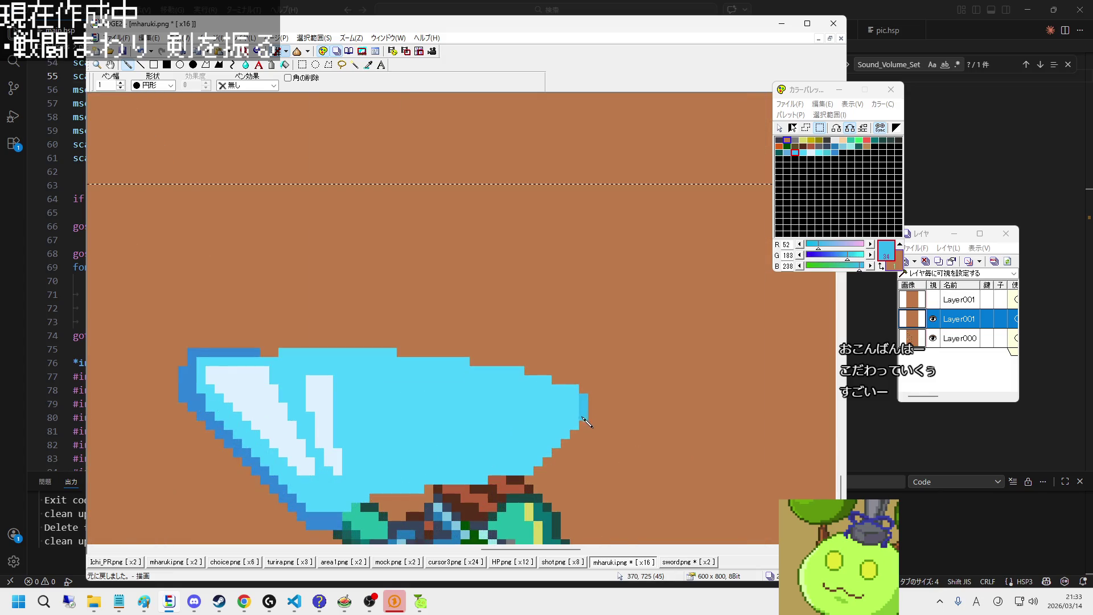
drag(583, 418, 530, 468)
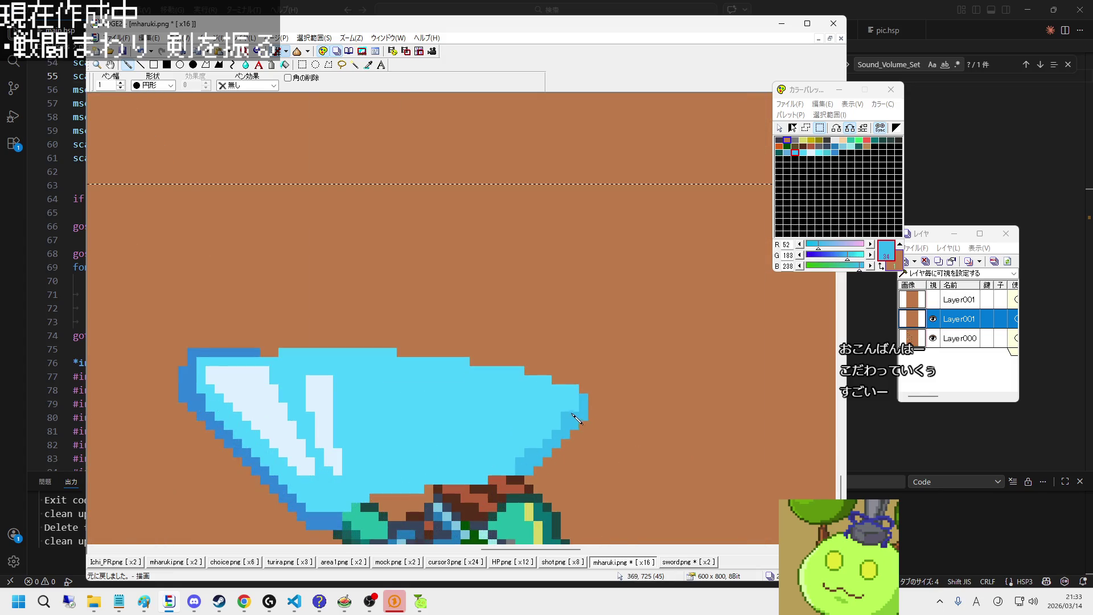
mouse_move(578, 399)
mouse_down()
mouse_move(542, 446)
mouse_move(515, 447)
mouse_up()
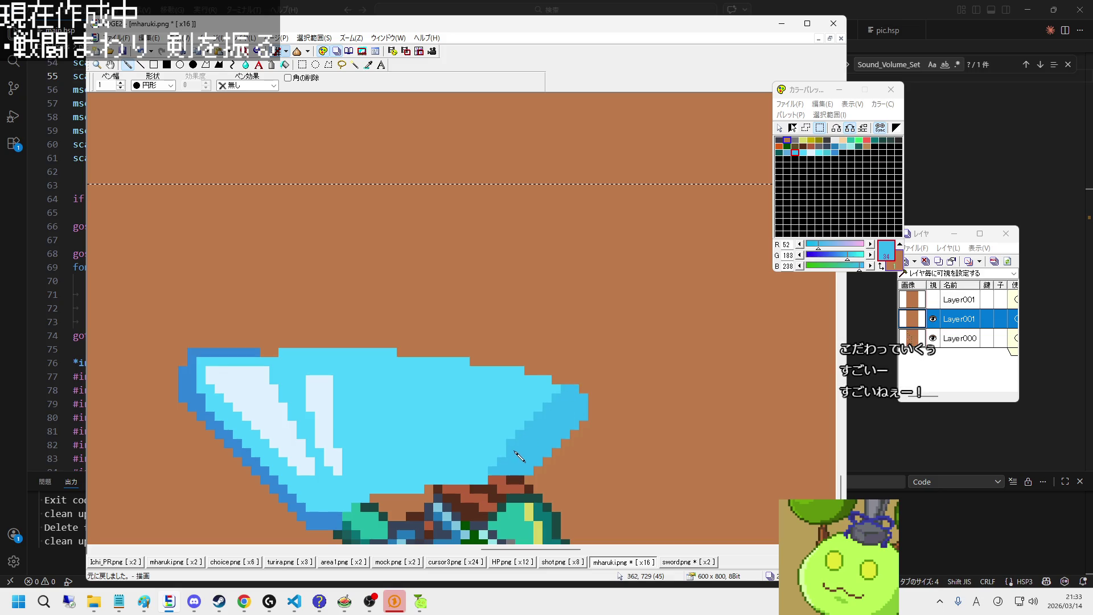
drag(555, 393, 493, 474)
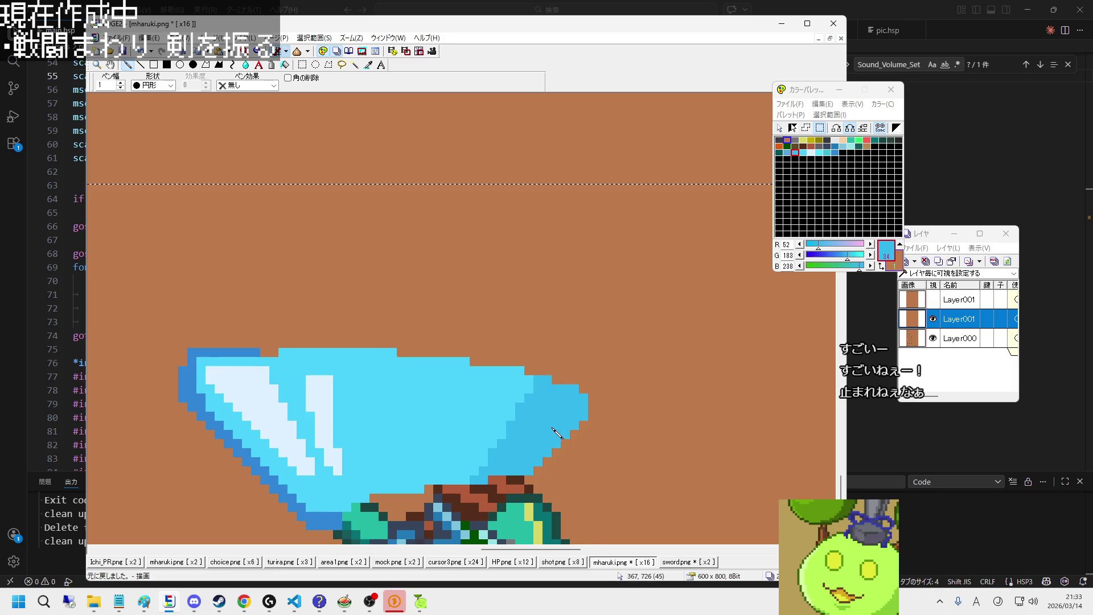
scroll(531, 449, up, 1)
scroll(531, 449, down, 2)
scroll(540, 453, down, 2)
scroll(552, 455, up, 2)
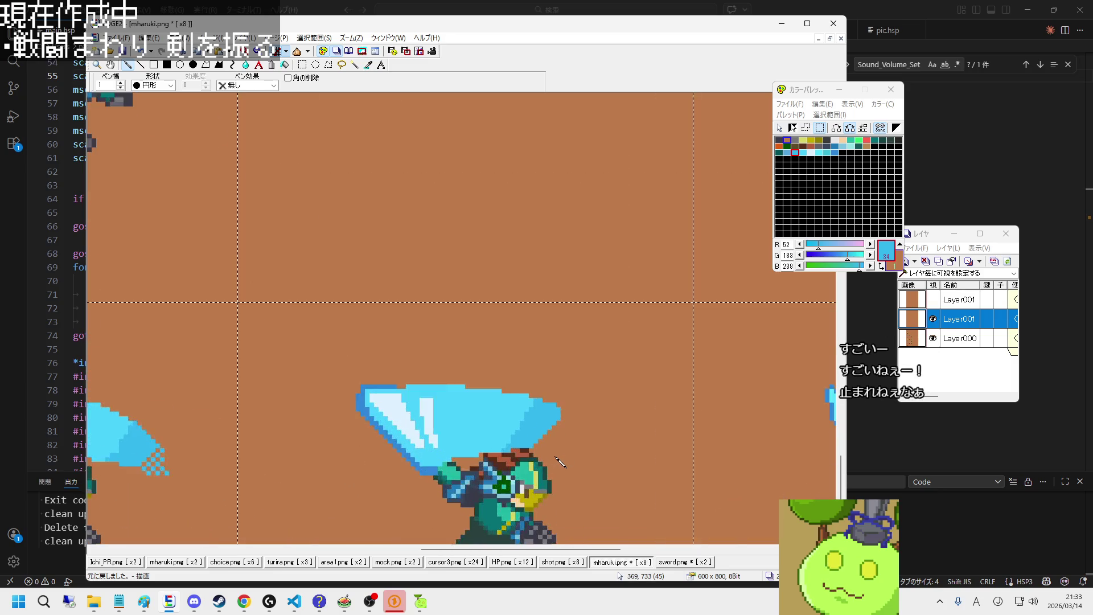
scroll(563, 455, up, 2)
right_click(573, 442)
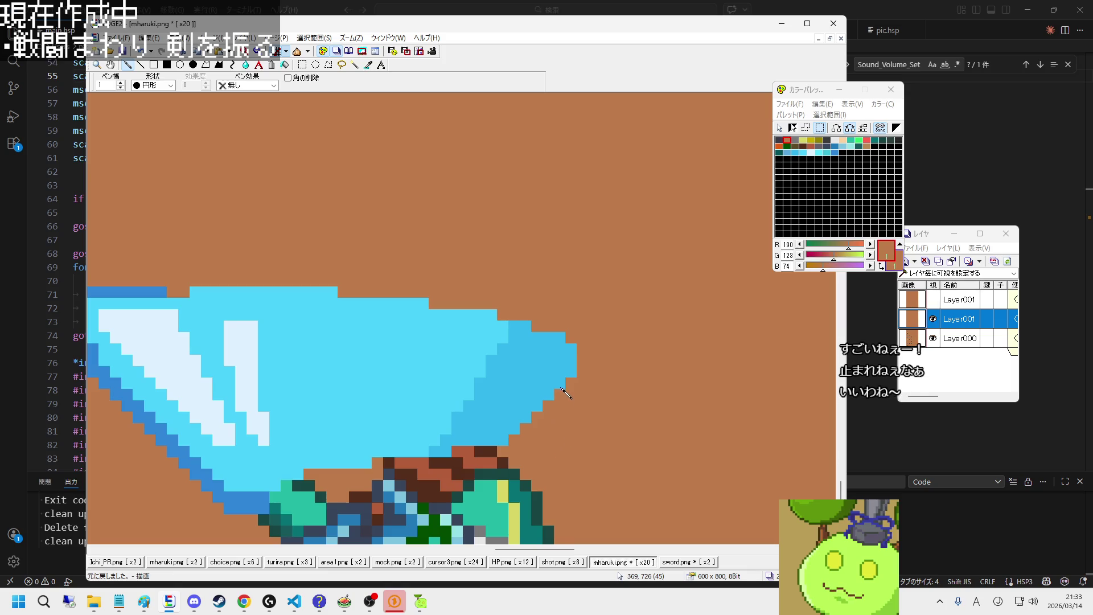
Step: Dither brown checker pixels into the slash's lower-right edge and up its upper-right edge
drag(518, 423, 496, 437)
click(508, 417)
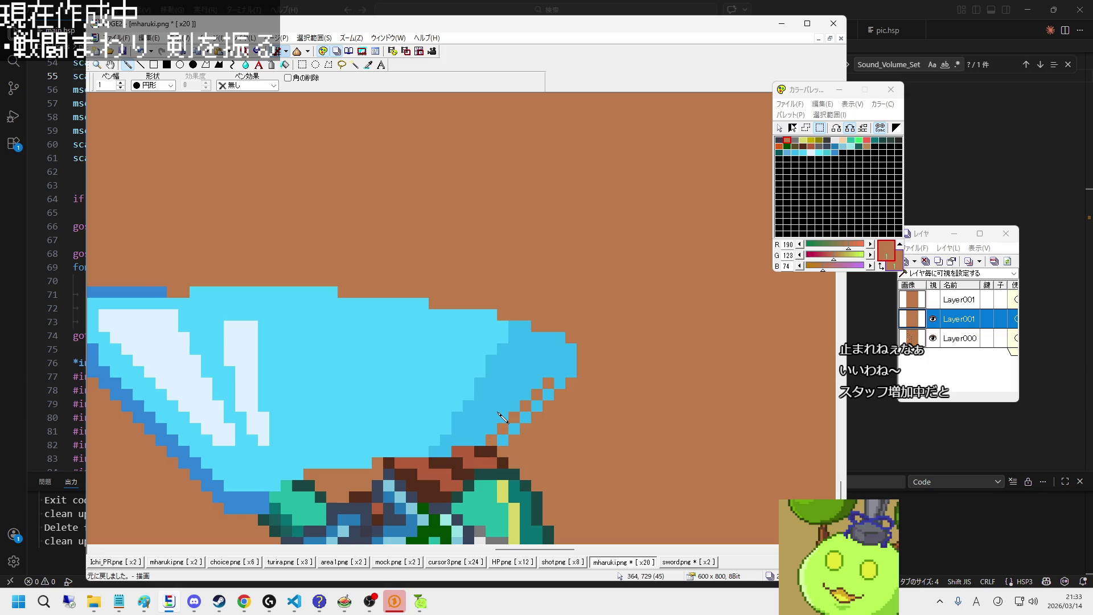
click(491, 416)
click(503, 405)
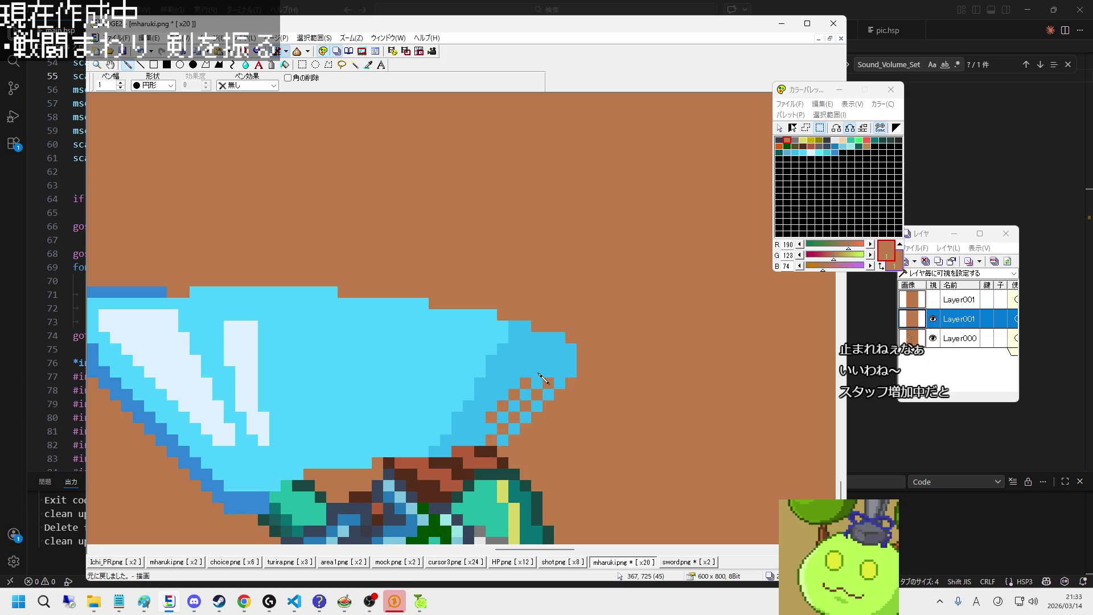
click(537, 372)
click(548, 361)
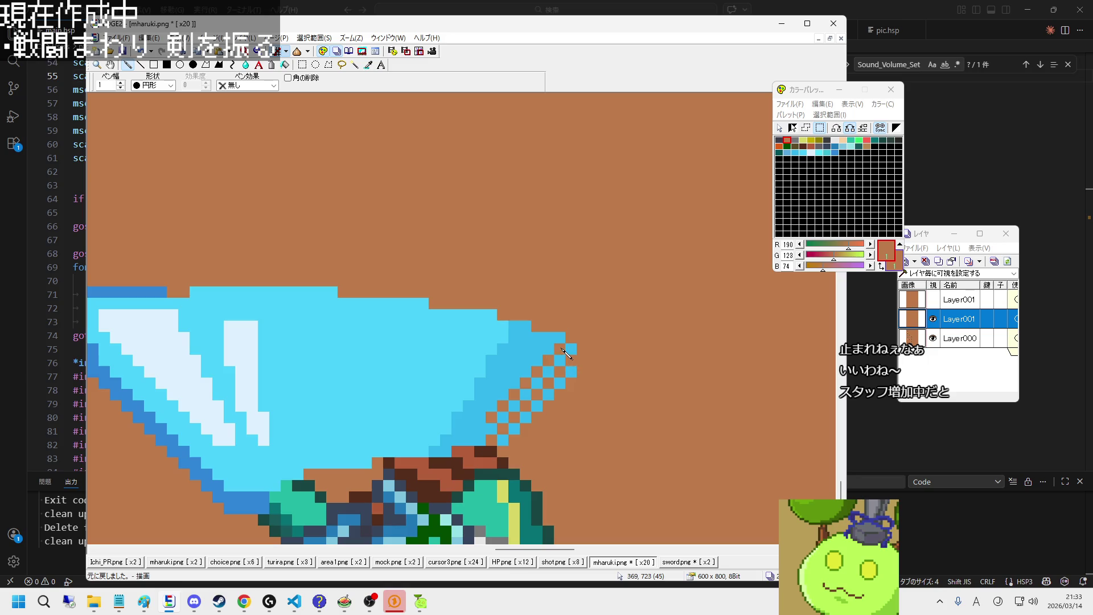
scroll(538, 439, down, 3)
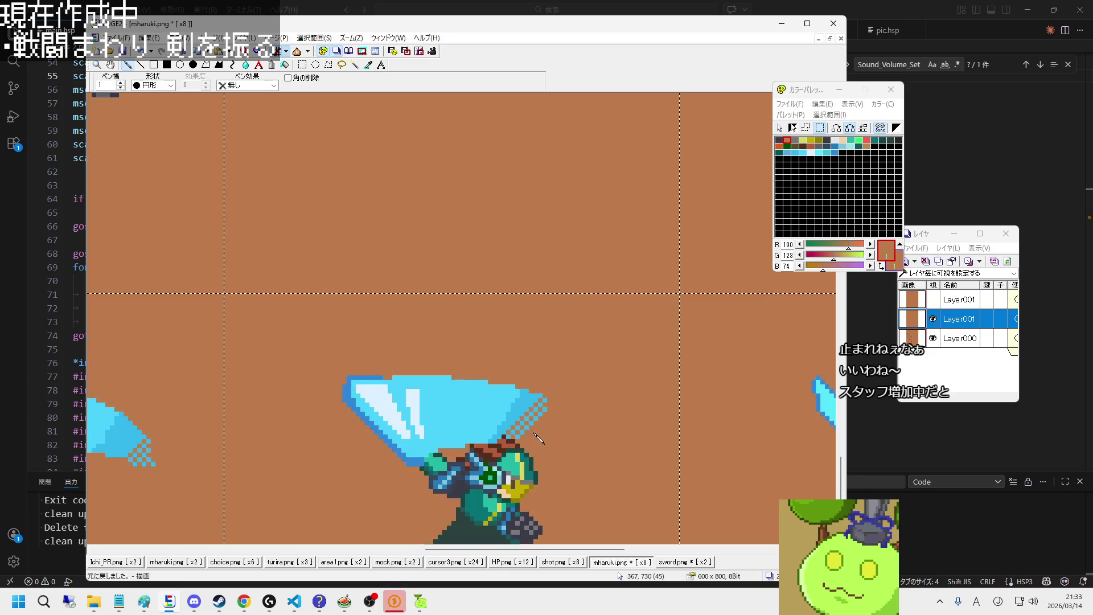
scroll(548, 451, up, 2)
scroll(548, 451, up, 1)
Step: Shade the lower-right diagonal edge darker blue and add more brown checker pixels along the edges
right_click(487, 360)
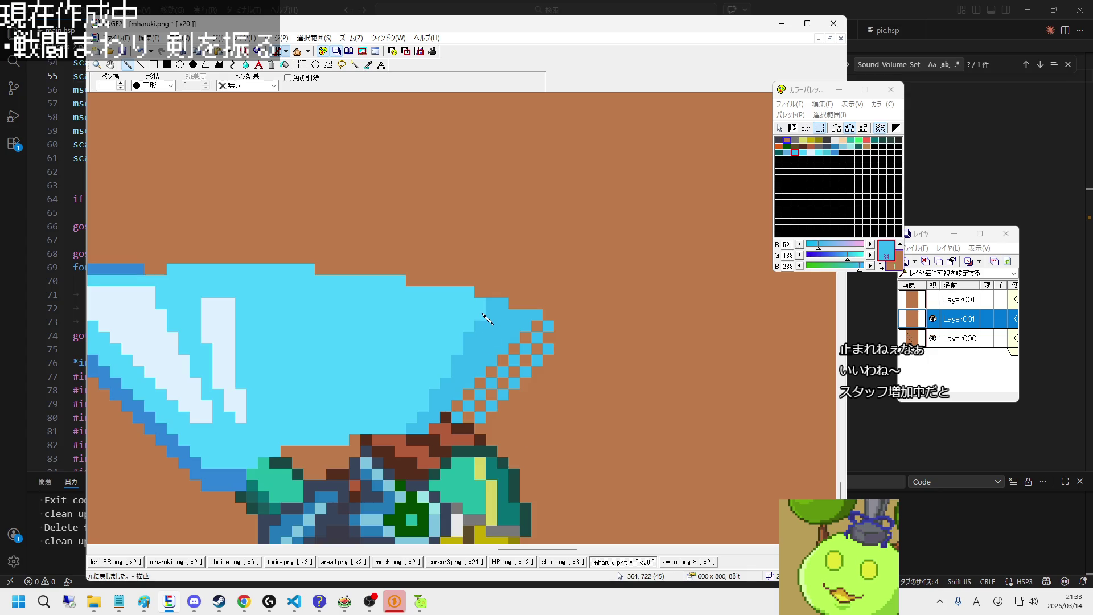
mouse_move(479, 321)
mouse_down()
mouse_move(405, 422)
mouse_move(468, 293)
mouse_up()
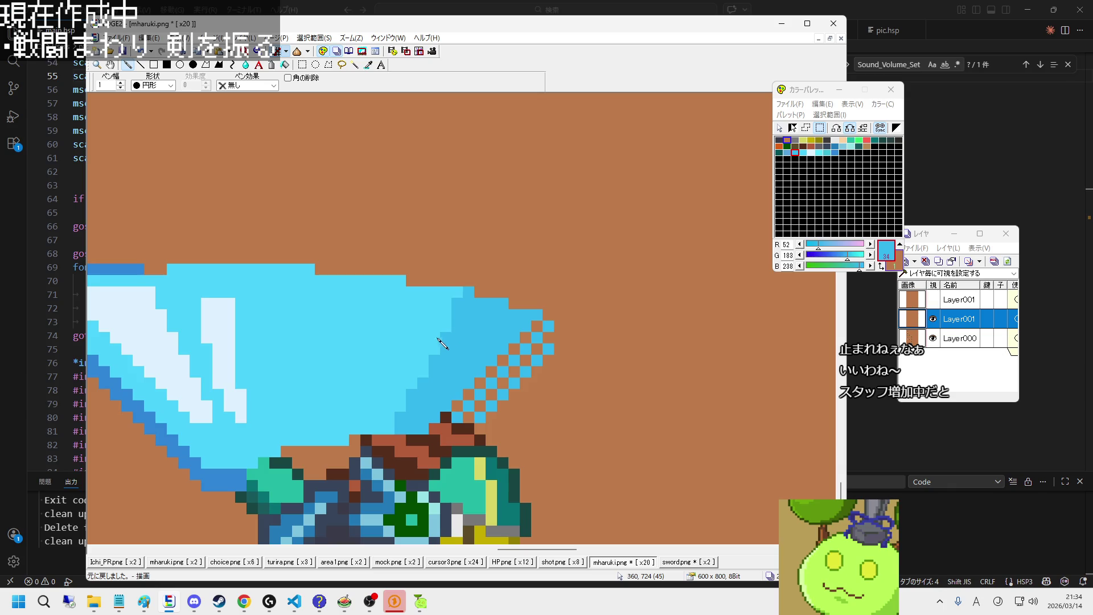
right_click(401, 354)
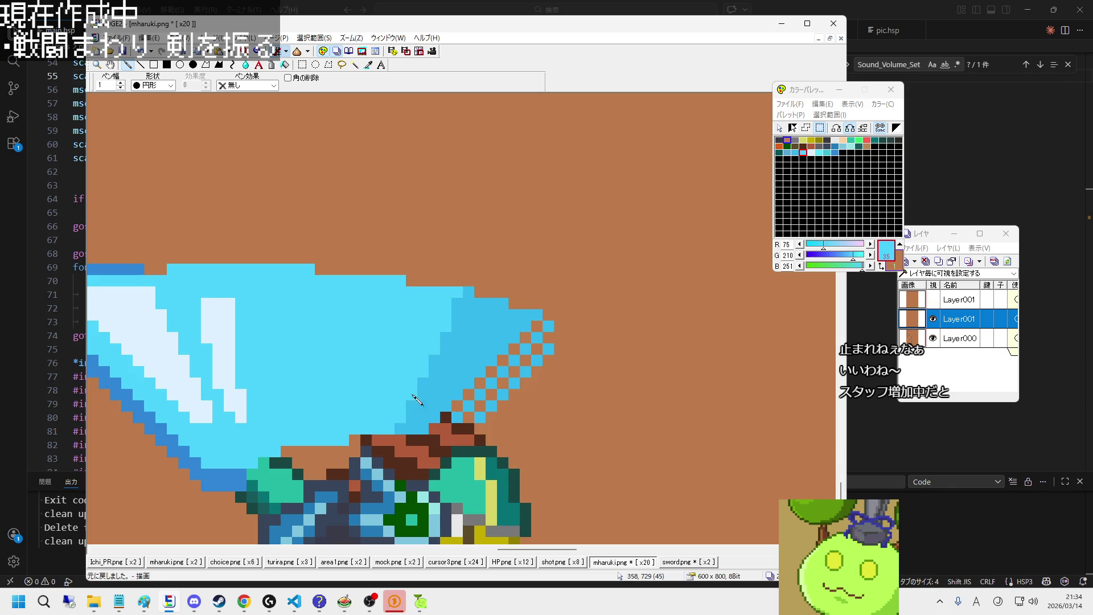
right_click(553, 346)
drag(517, 328, 502, 345)
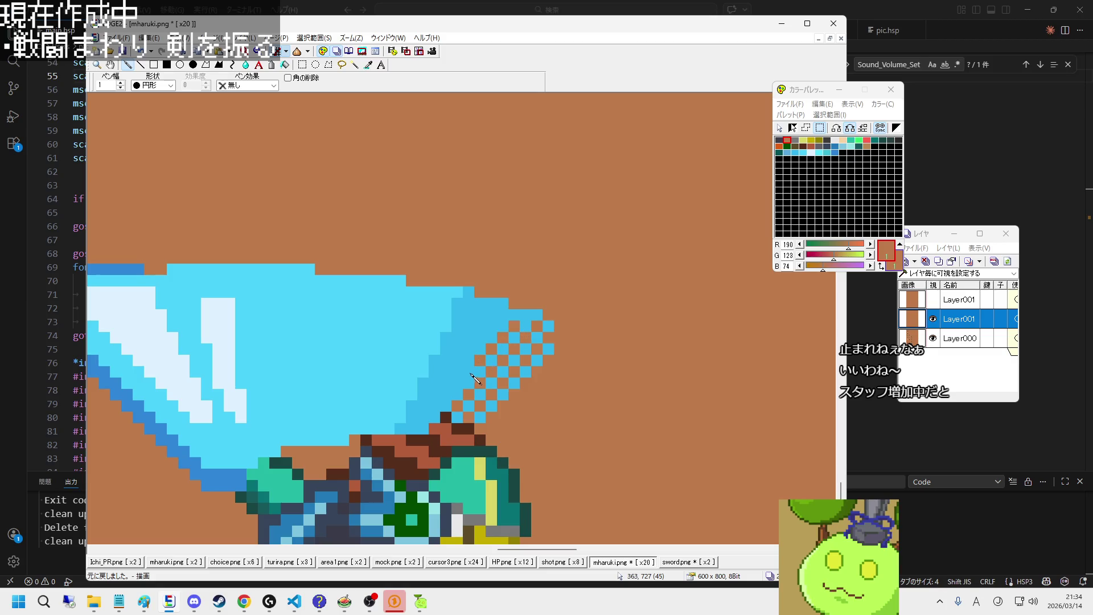
drag(458, 387, 447, 407)
scroll(484, 376, down, 2)
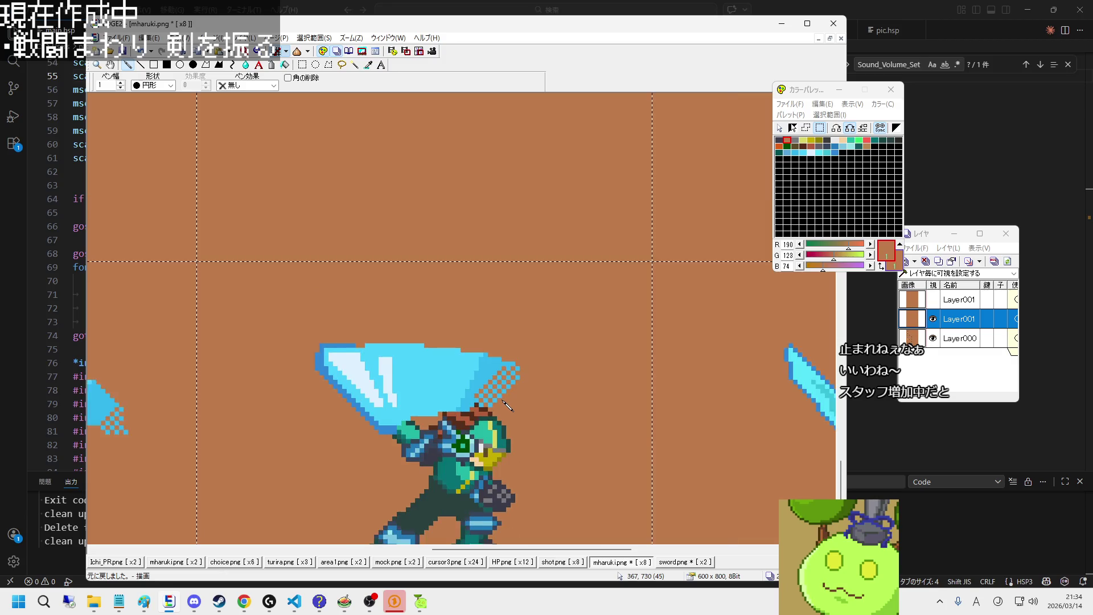
scroll(487, 373, up, 2)
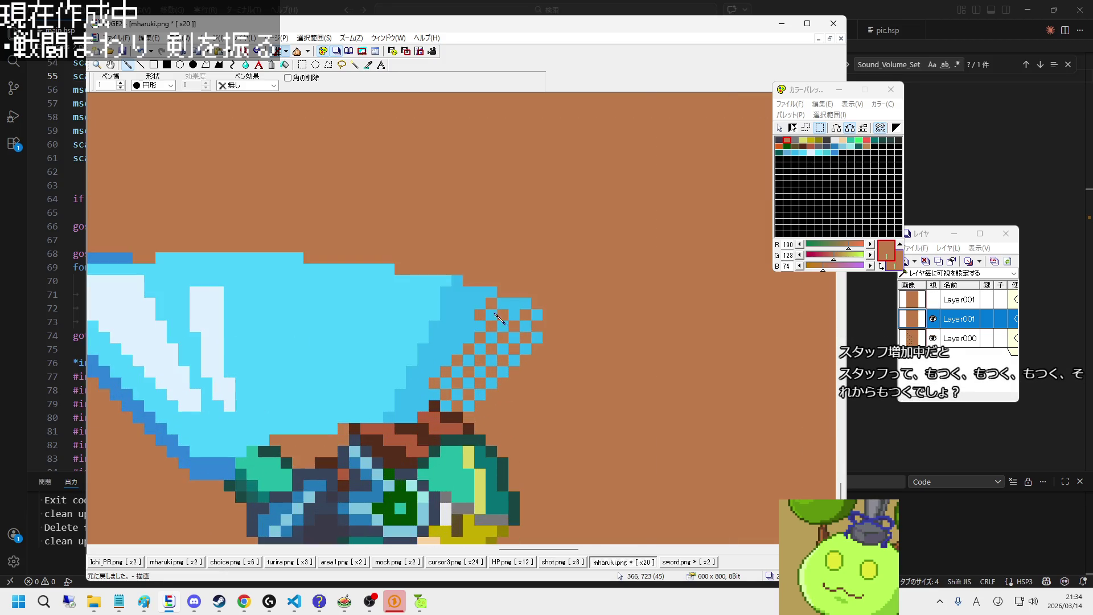
click(515, 307)
Step: Widen the pale blue highlight streak along its top and down its right side
scroll(470, 334, down, 2)
scroll(489, 364, down, 1)
scroll(512, 398, down, 1)
scroll(533, 429, down, 1)
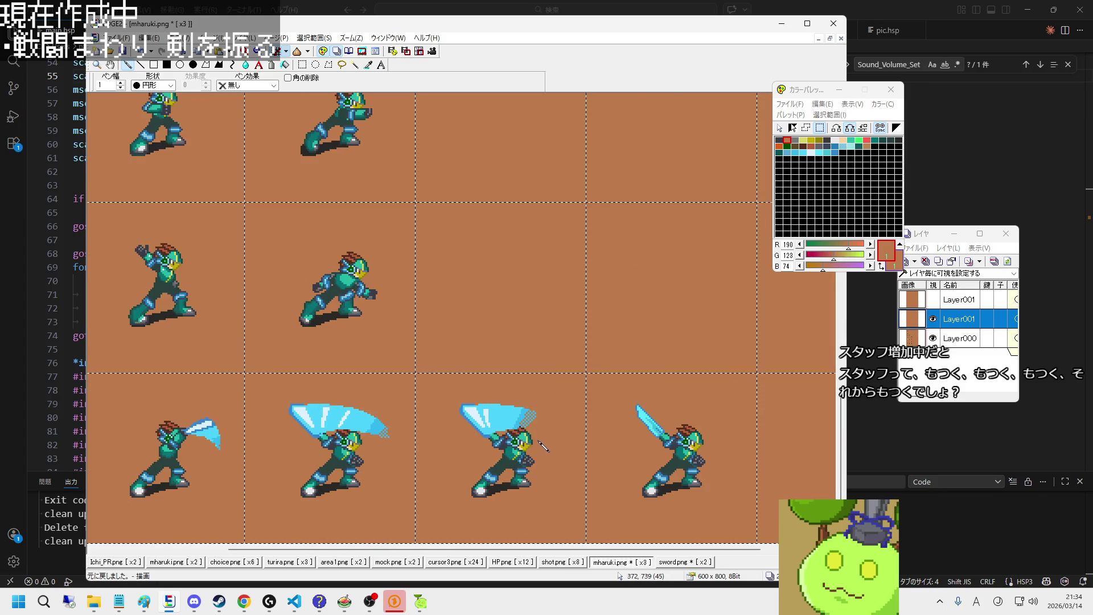
scroll(541, 445, down, 1)
scroll(512, 421, up, 2)
scroll(461, 392, up, 2)
scroll(419, 366, up, 1)
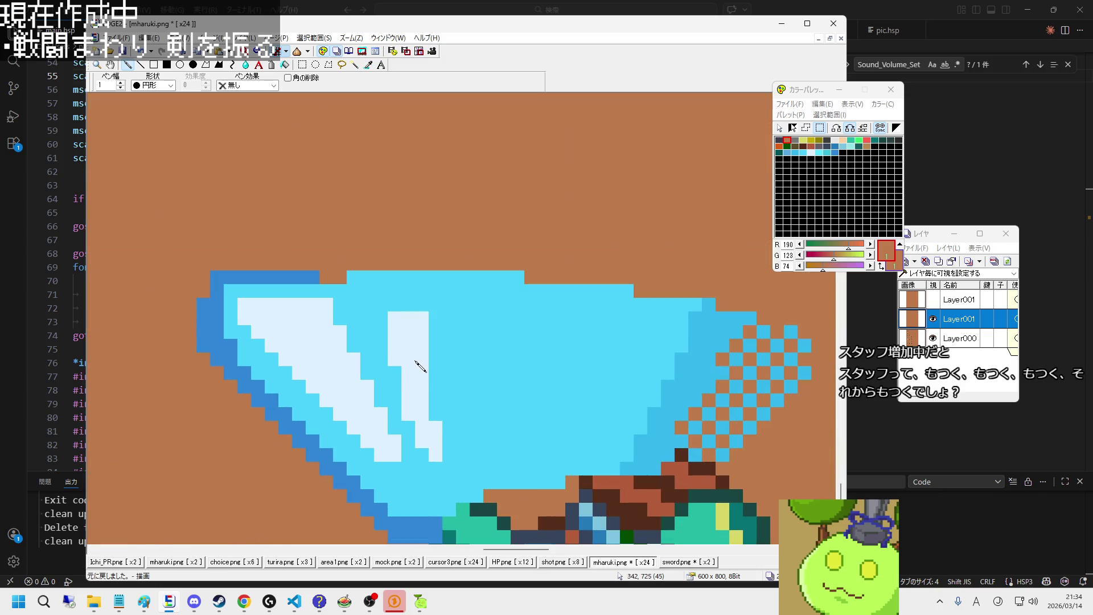
right_click(420, 366)
drag(387, 322, 419, 311)
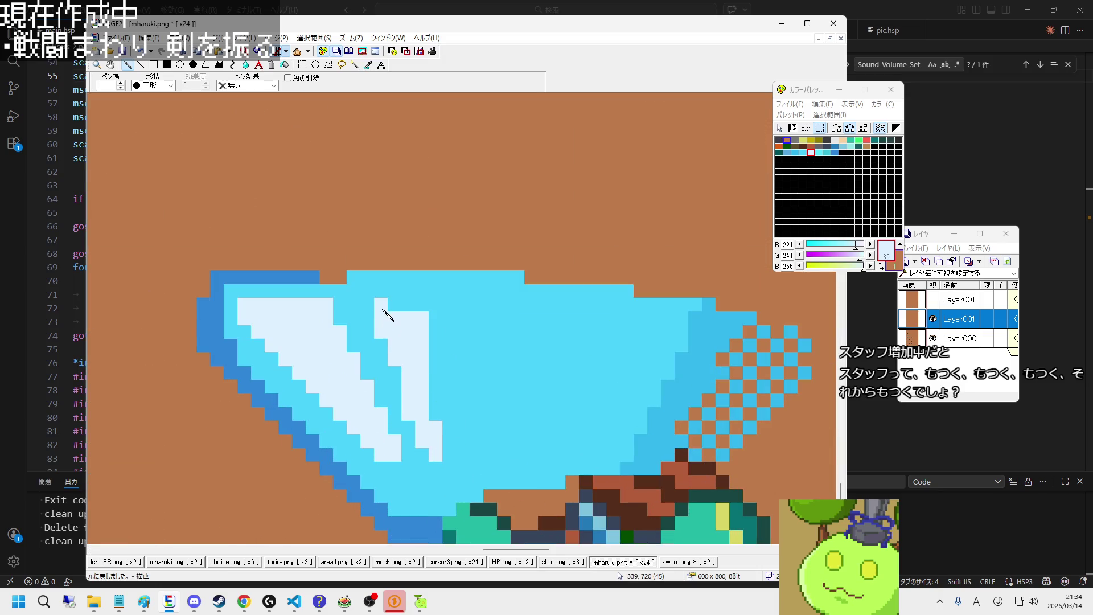
drag(433, 361, 431, 416)
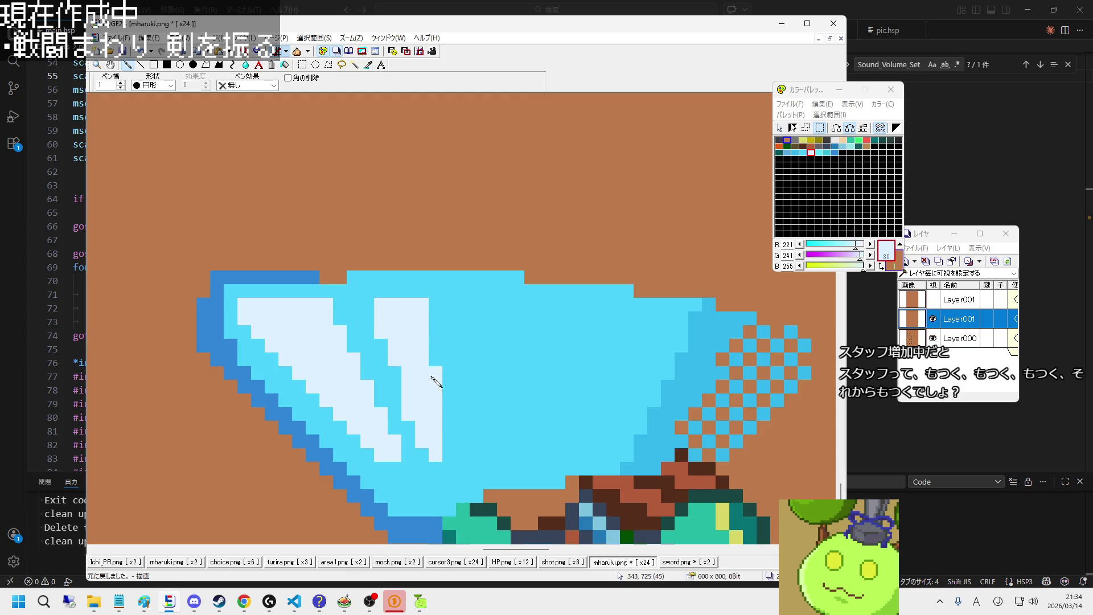
Step: Shade one more diagonal edge of the slash in the sword's darker blue
scroll(438, 394, down, 2)
scroll(484, 433, down, 1)
scroll(524, 461, down, 1)
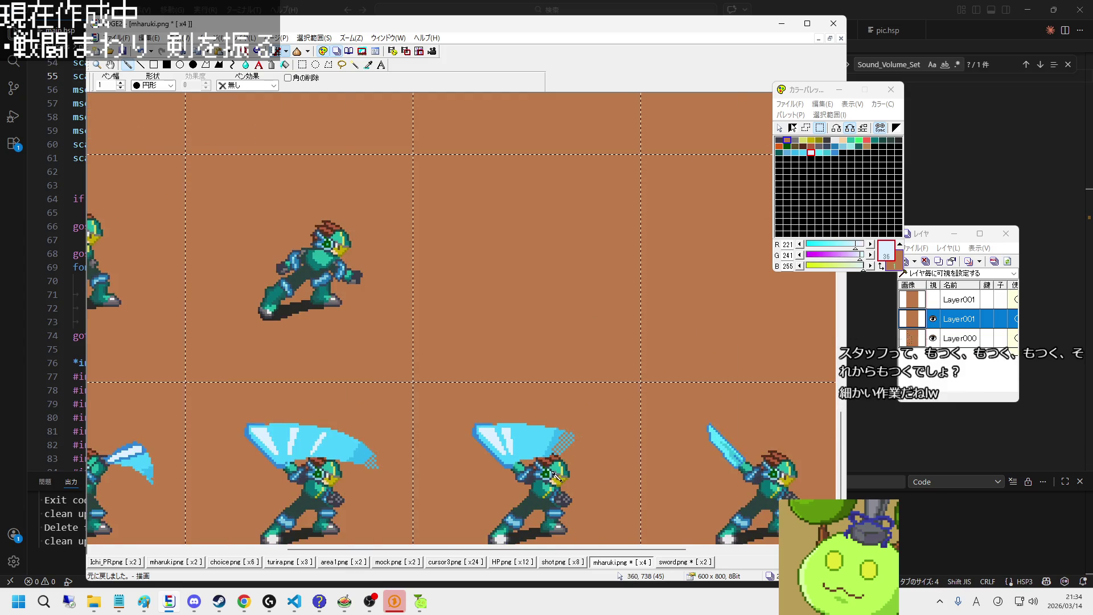
scroll(560, 491, down, 1)
scroll(560, 491, down, 1)
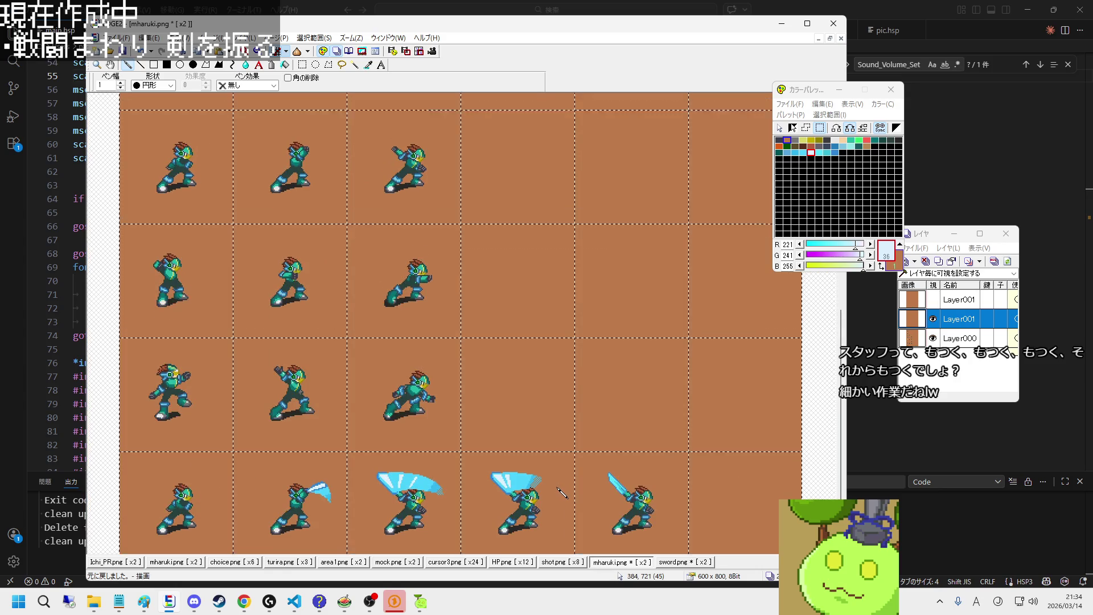
scroll(529, 481, up, 1)
scroll(524, 478, down, 1)
scroll(524, 478, up, 1)
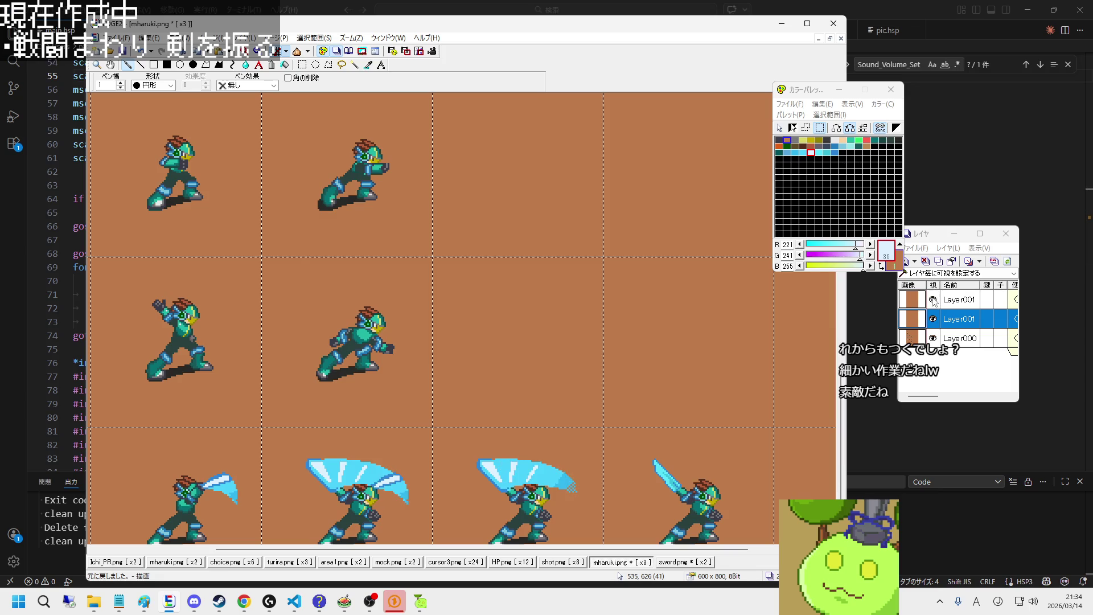
scroll(538, 444, down, 1)
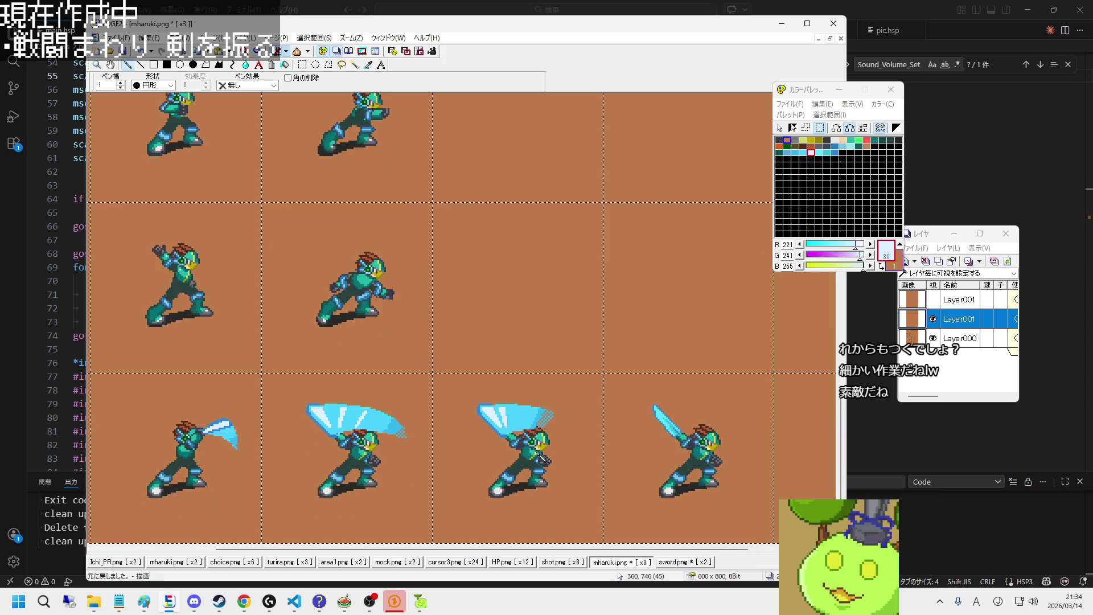
scroll(515, 445, up, 3)
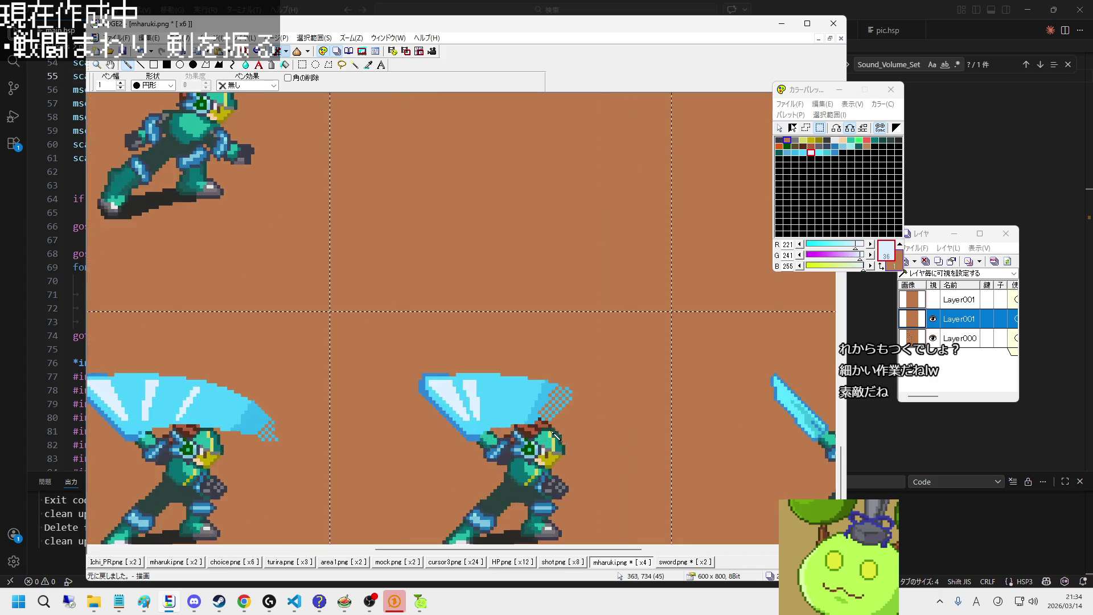
scroll(529, 353, up, 2)
right_click(540, 329)
drag(522, 308, 496, 381)
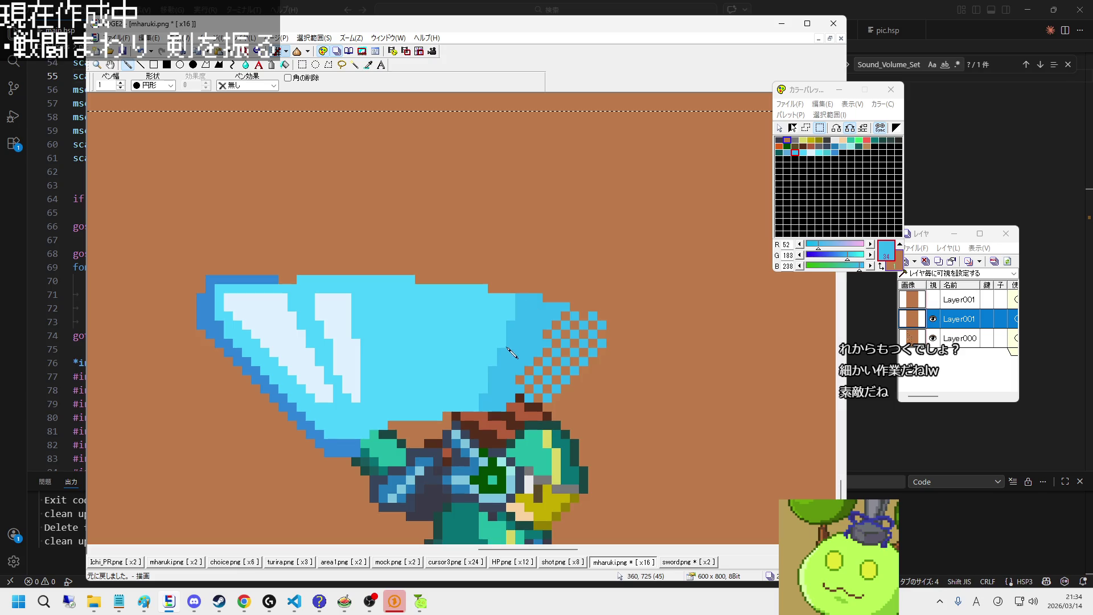
Step: Delete the spare top Layer001 copy
click(959, 301)
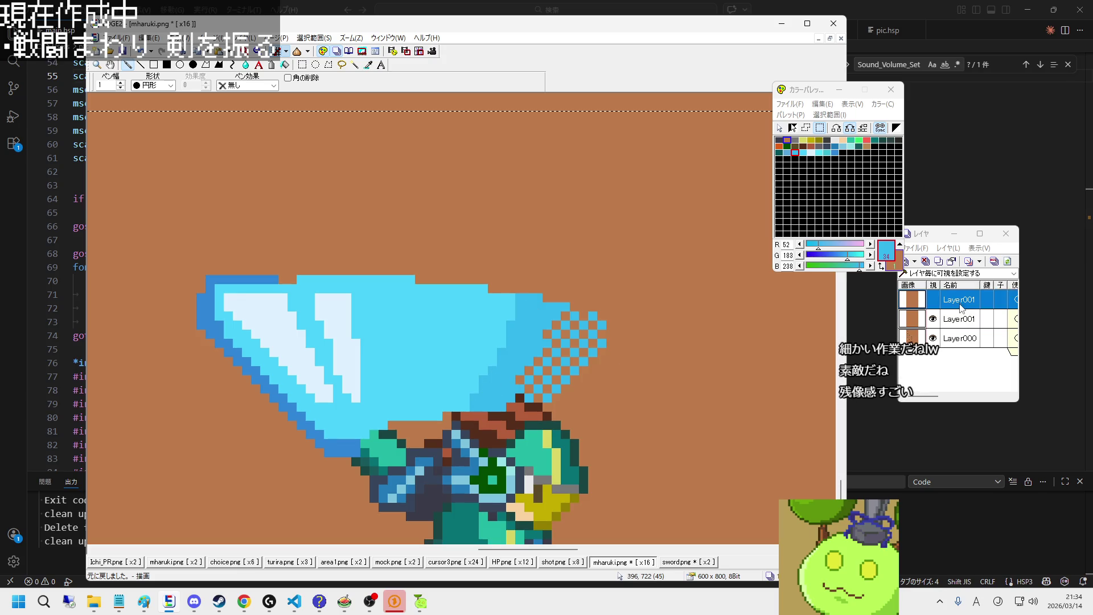
right_click(961, 309)
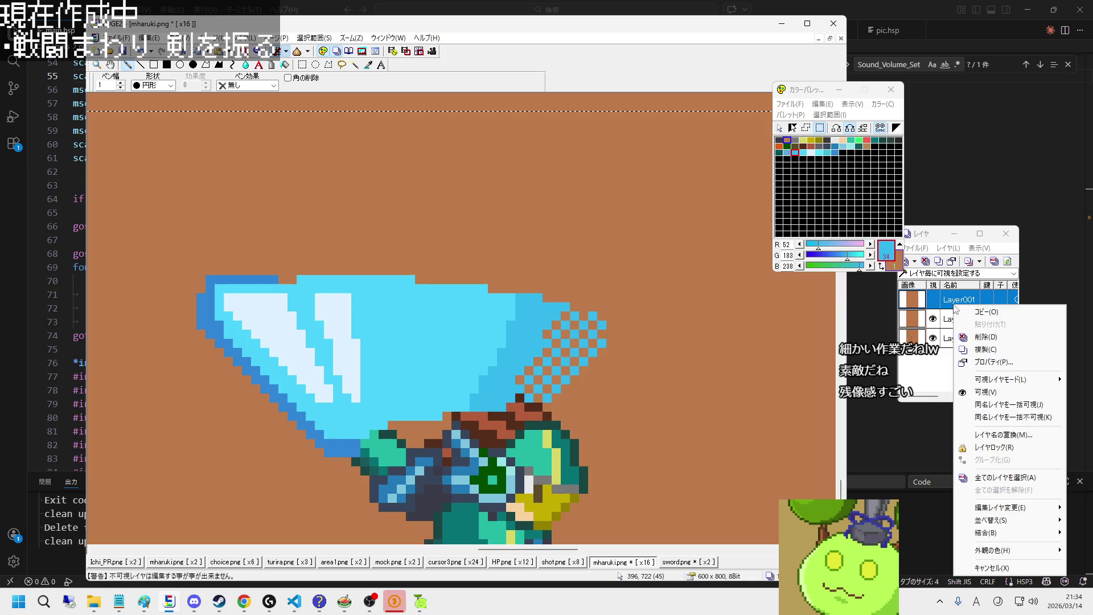
click(978, 350)
Step: Save mharuki.png, accepting the format warning
scroll(637, 390, down, 2)
scroll(512, 398, down, 1)
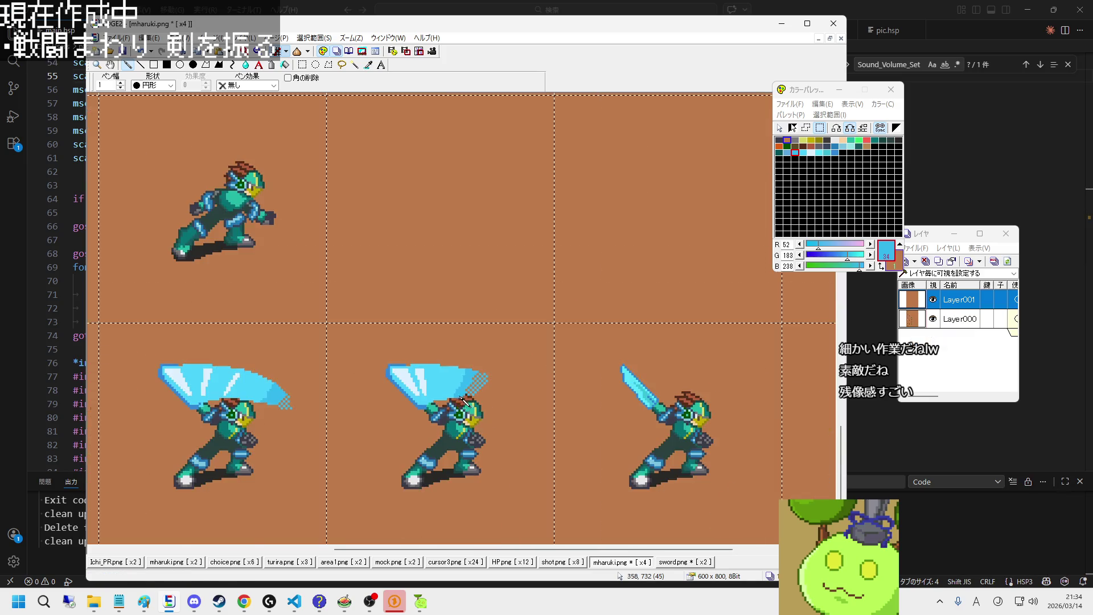
scroll(464, 410, down, 1)
scroll(462, 410, down, 2)
key(ctrl+s)
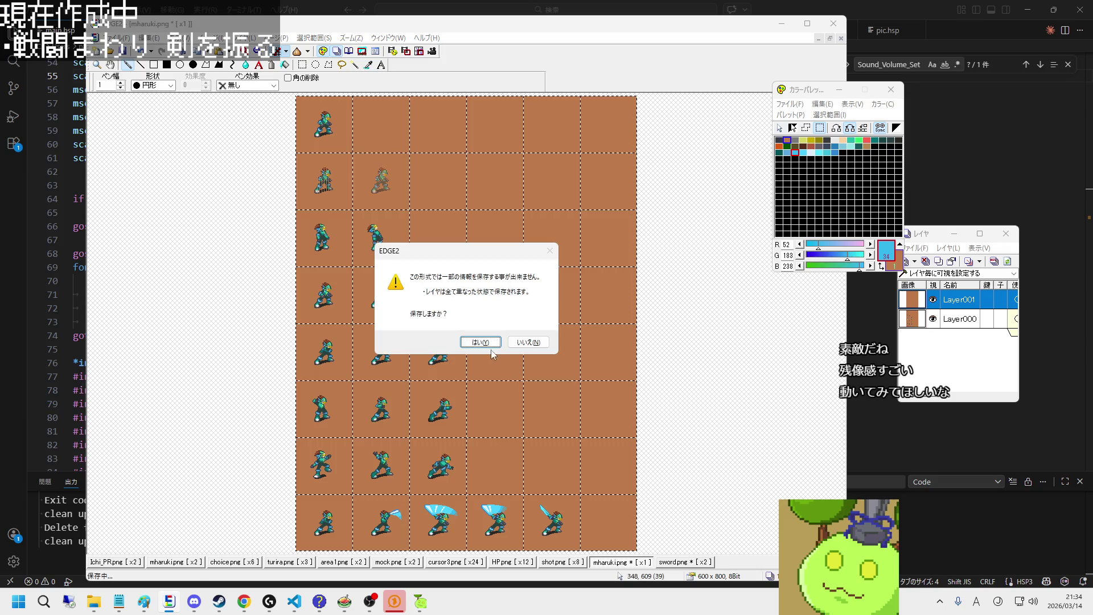
click(483, 344)
Step: Run the game with F5 from the editor and slash after stepping the navi right and down
click(909, 428)
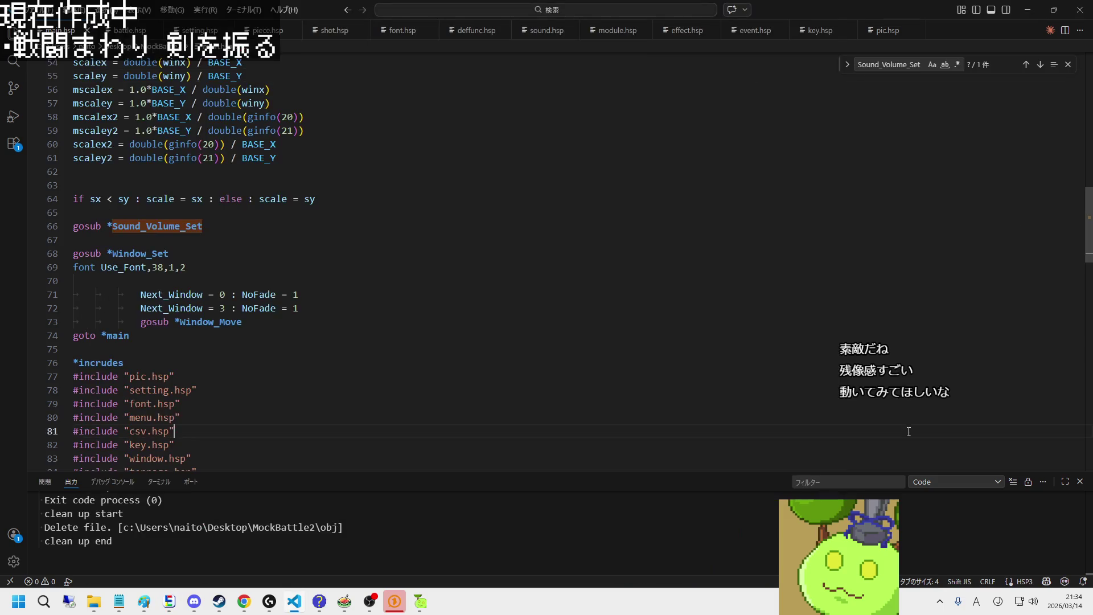
key(F5)
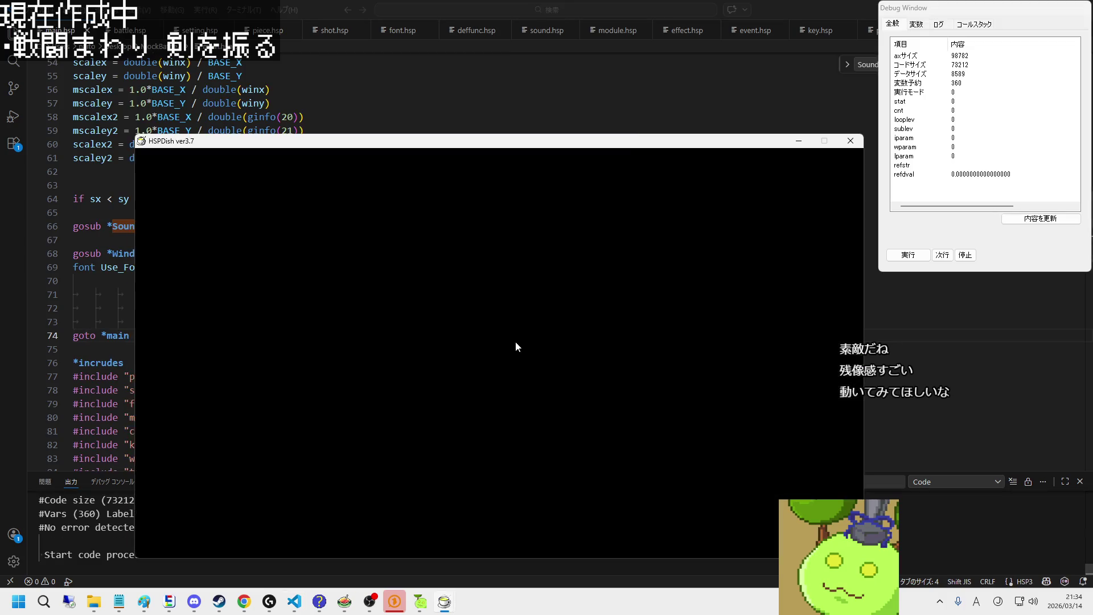
key(Right)
key(z)
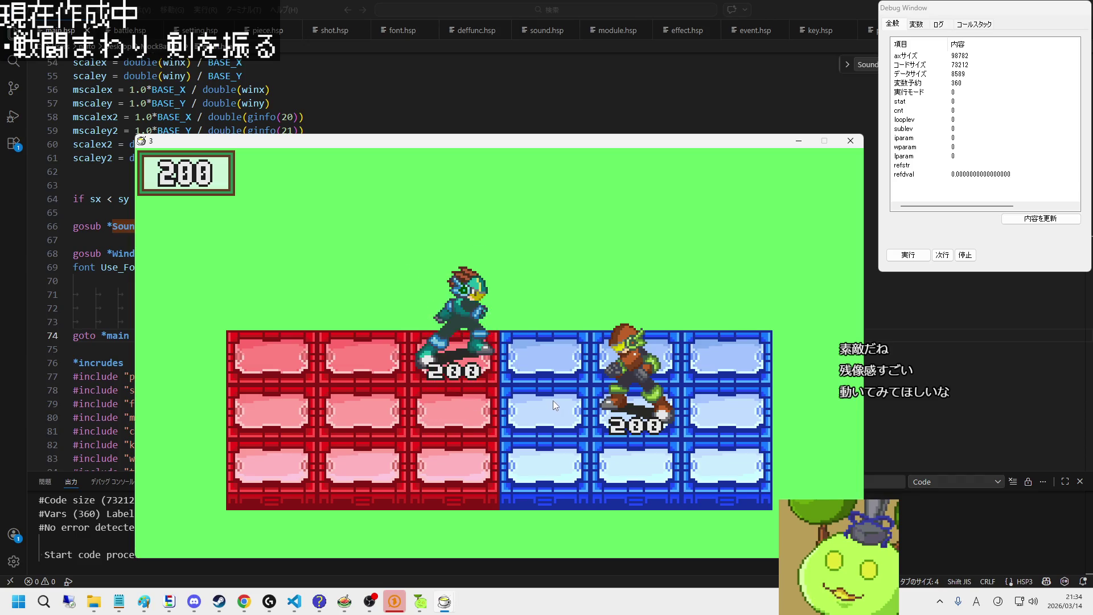
key(Left)
key(Left)
key(Down)
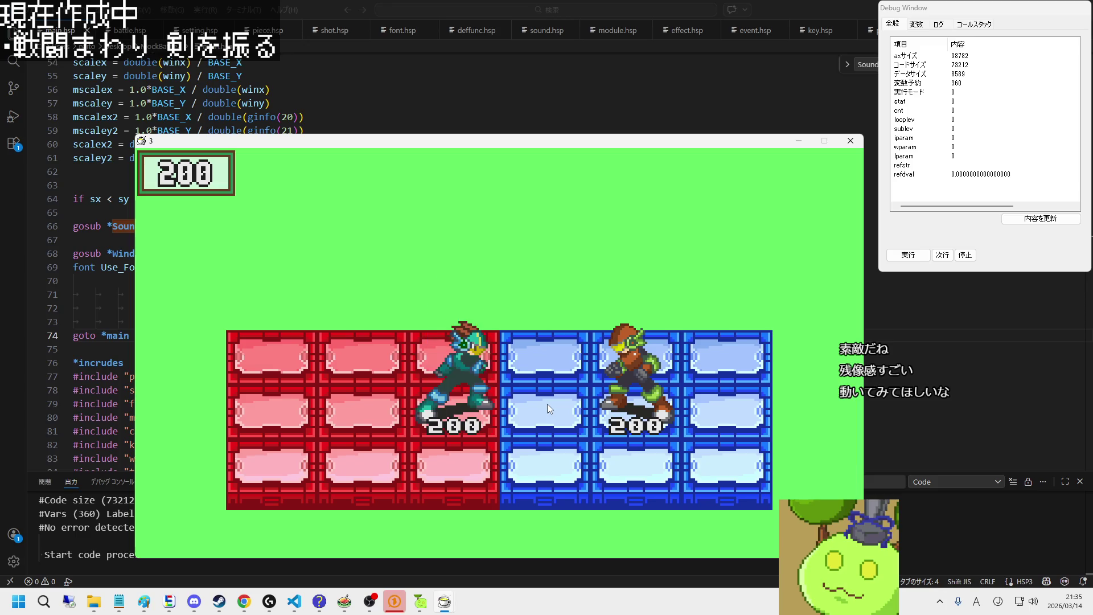
key(z)
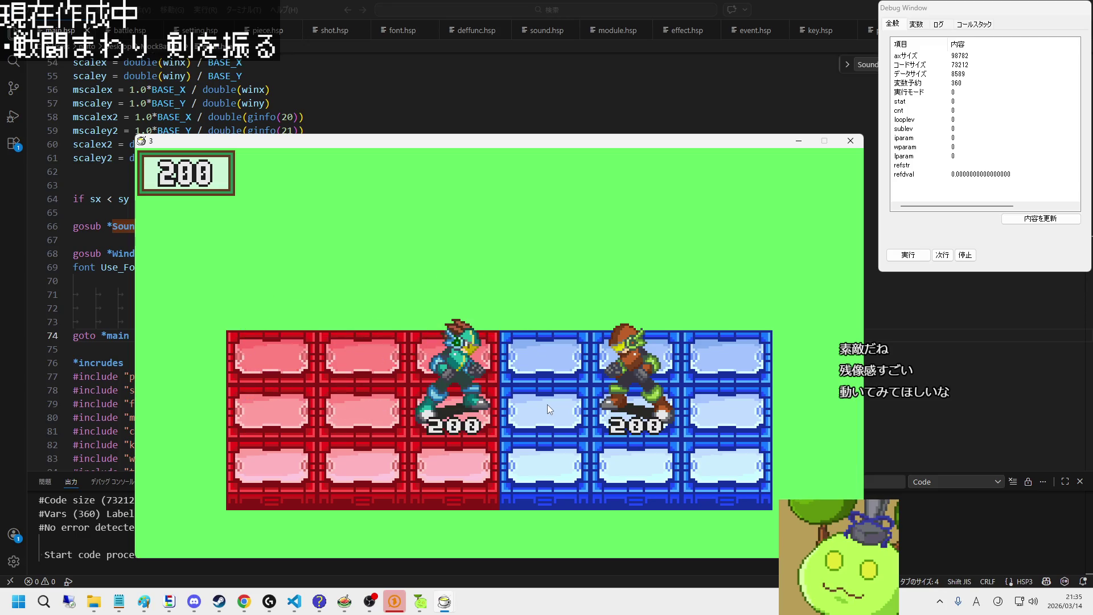
Step: Move the navi among red columns 2 and 3 and rows, swinging the crescent slash repeatedly
key(Left)
key(z)
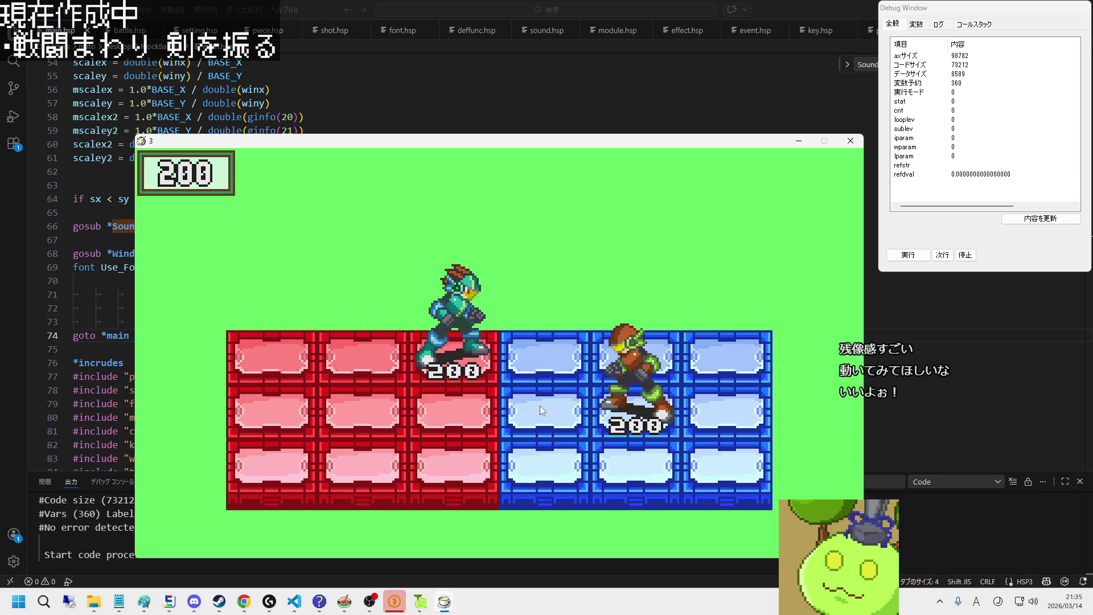
key(z)
key(Up)
key(Left)
key(Down)
key(z)
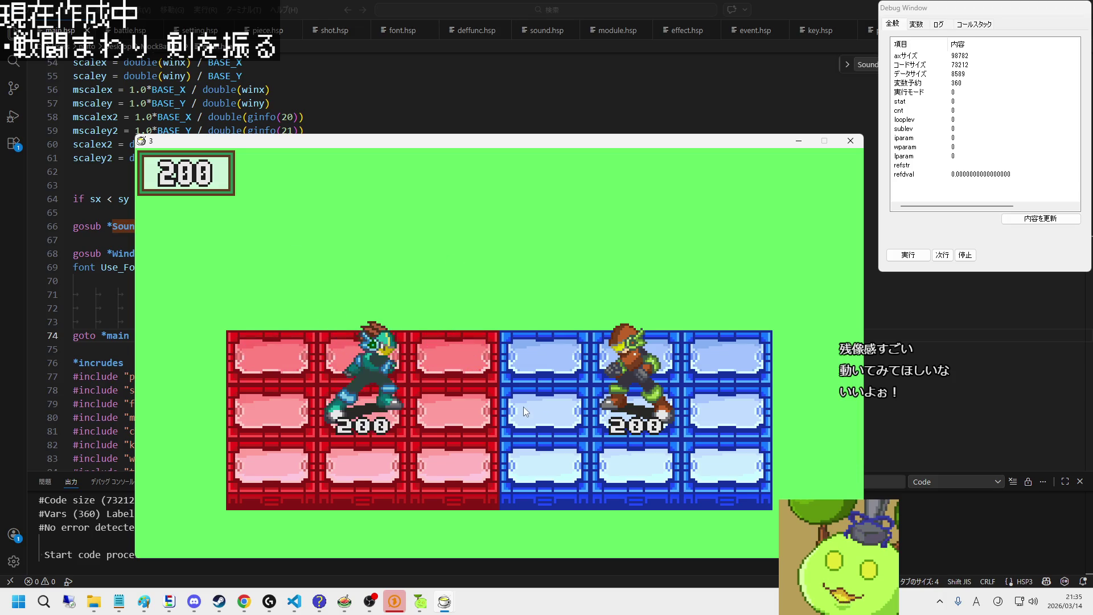
key(z)
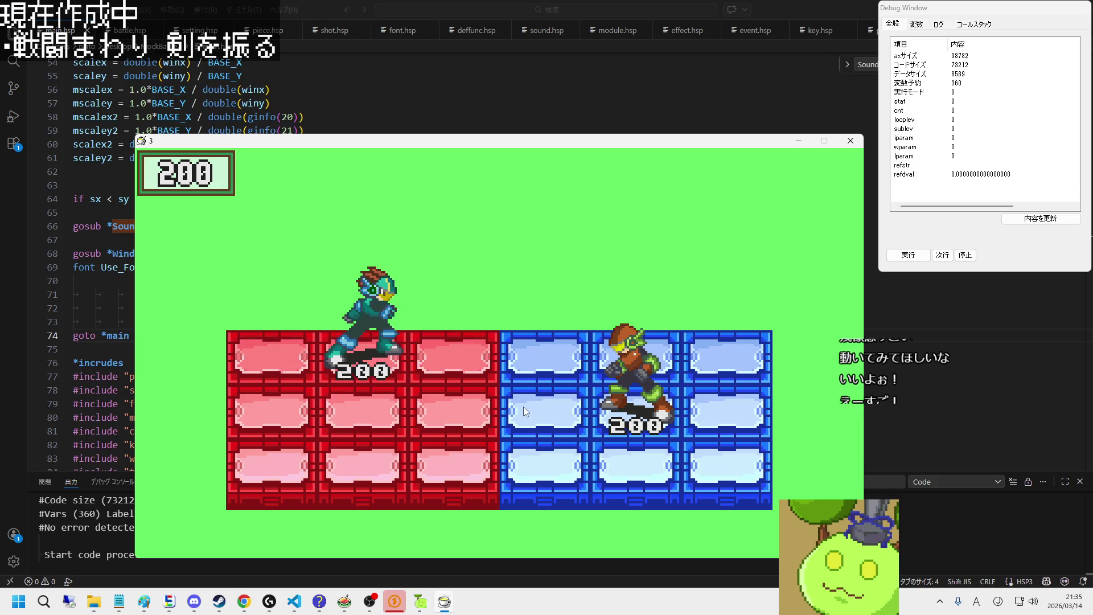
key(Up)
key(z)
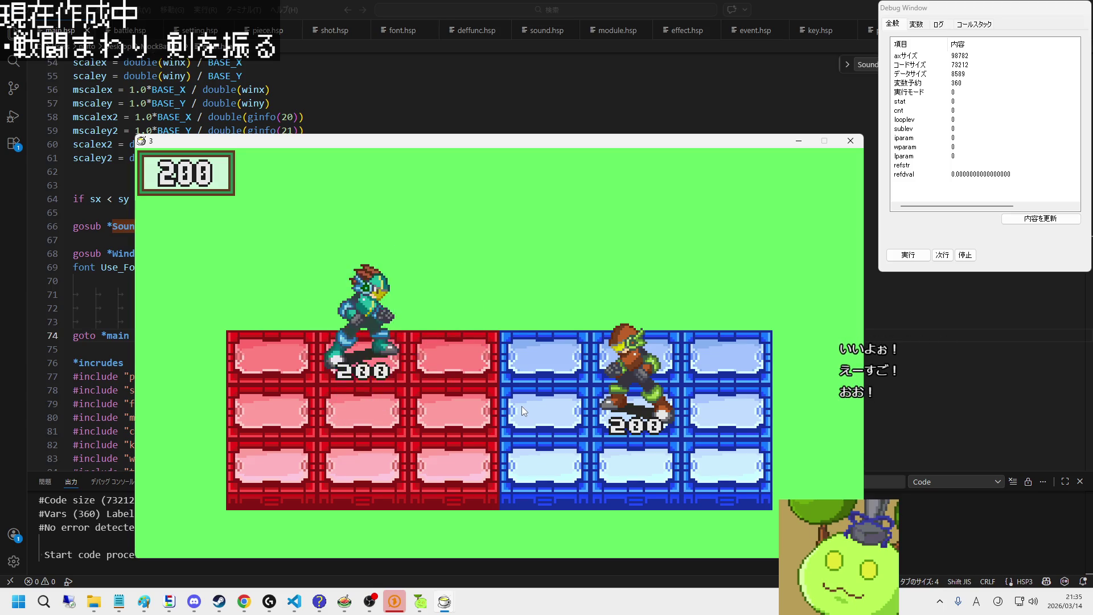
key(Right)
key(z)
key(Left)
key(Left)
key(Down)
key(Right)
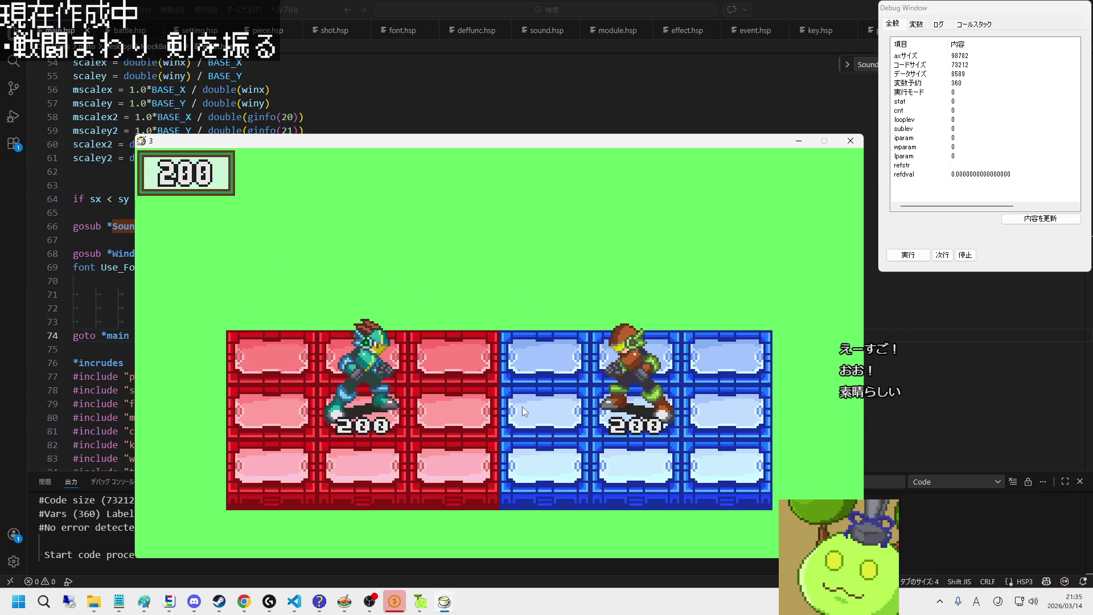
key(Right)
key(Up)
key(z)
key(Left)
key(Down)
key(Right)
key(z)
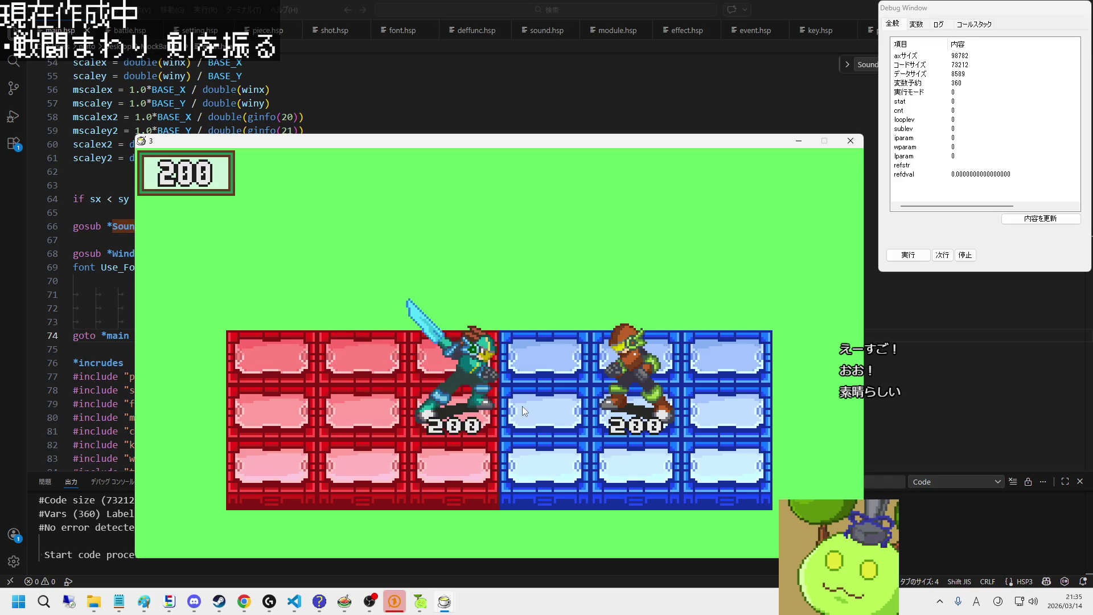
key(Up)
Step: Keep dashing the navi across columns 1–3 slashing, then close the game window
key(Left)
key(Left)
key(Down)
key(Right)
key(z)
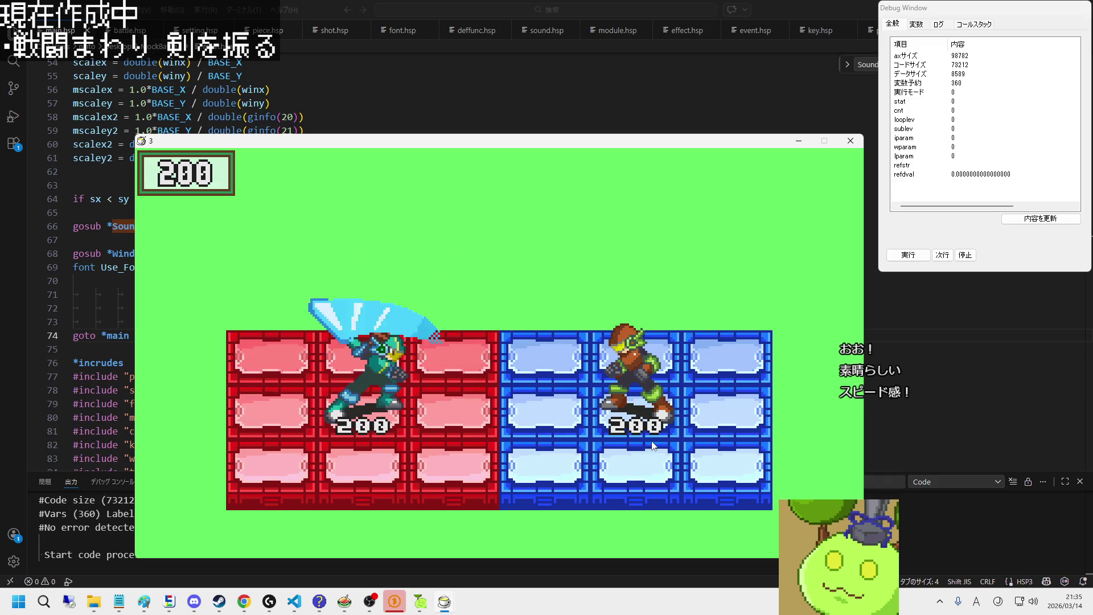
key(Right)
key(Up)
key(z)
key(Left)
key(Left)
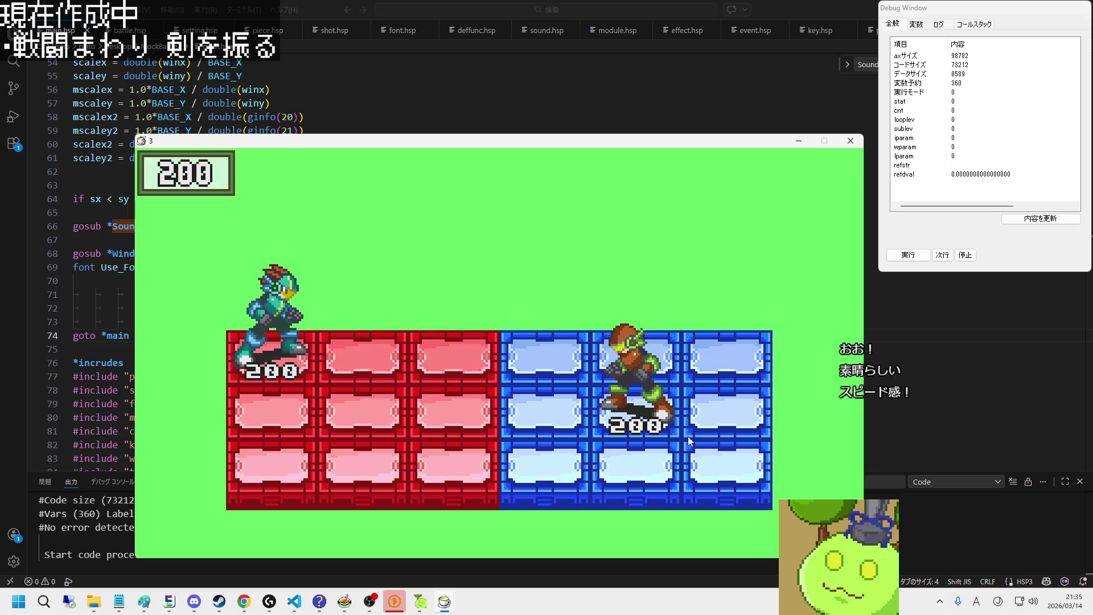
key(Down)
key(Right)
key(Right)
key(z)
key(Left)
key(Left)
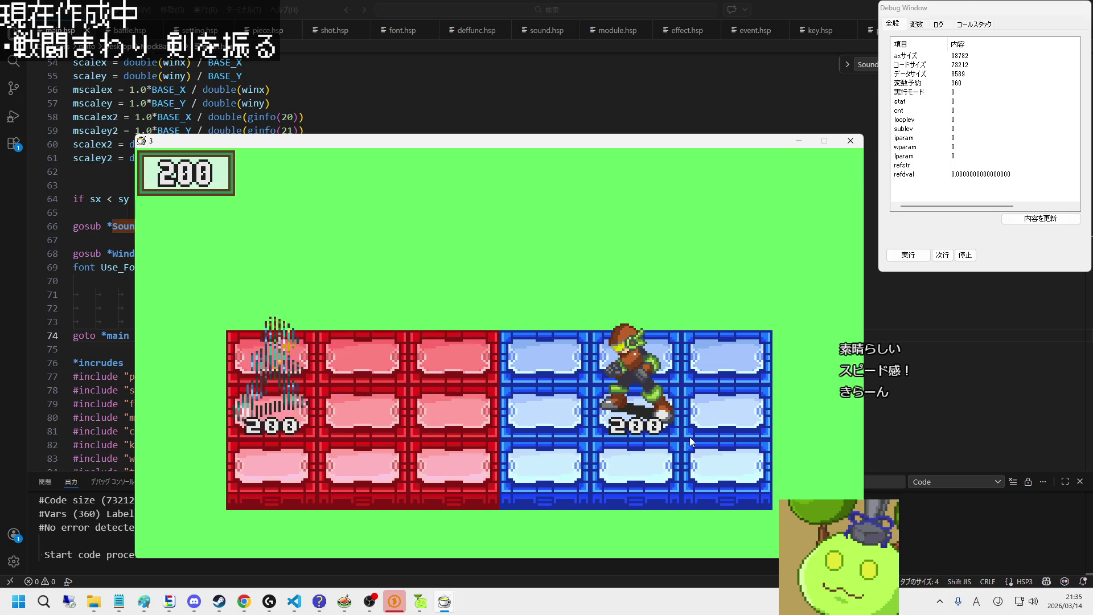
key(Up)
key(Right)
key(z)
key(Right)
key(z)
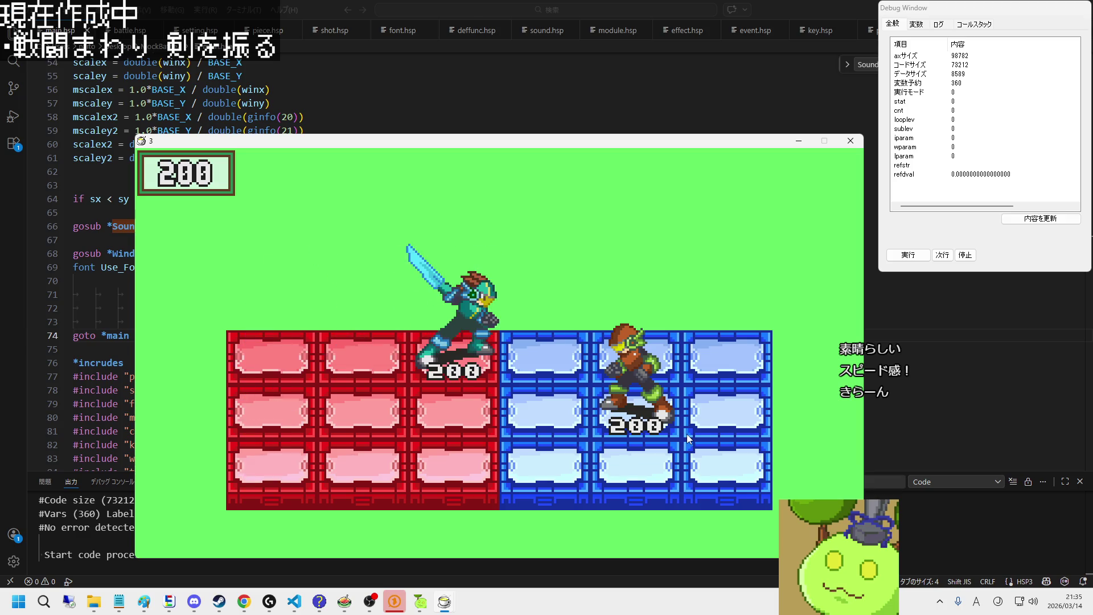
key(Left)
key(Down)
key(z)
key(z)
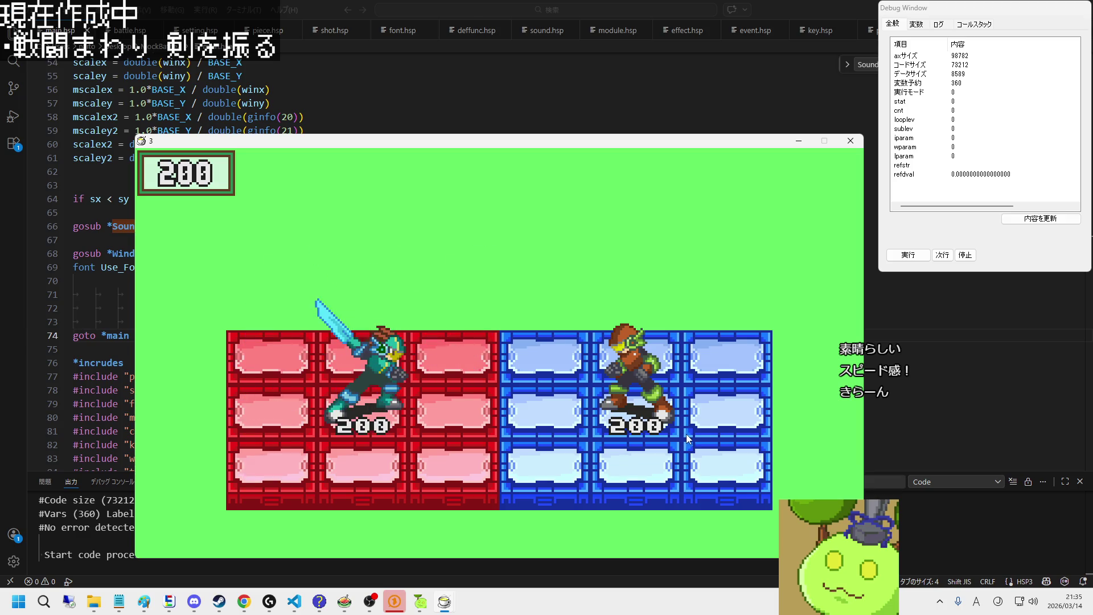
key(Right)
key(z)
key(Left)
key(Left)
key(Down)
key(Right)
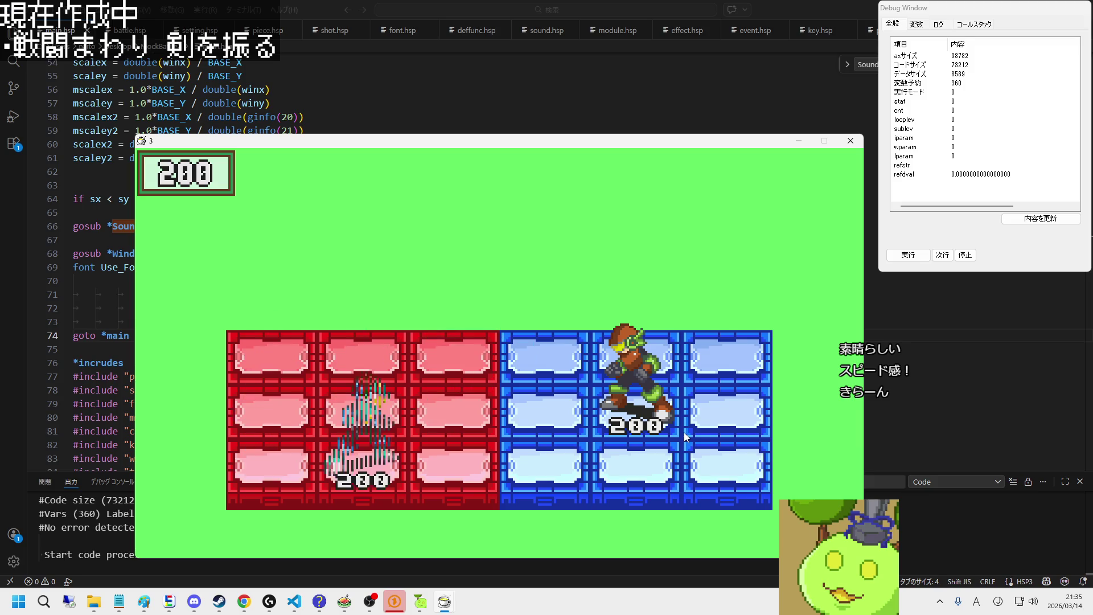
key(Right)
key(Up)
key(Up)
key(Down)
key(z)
key(Left)
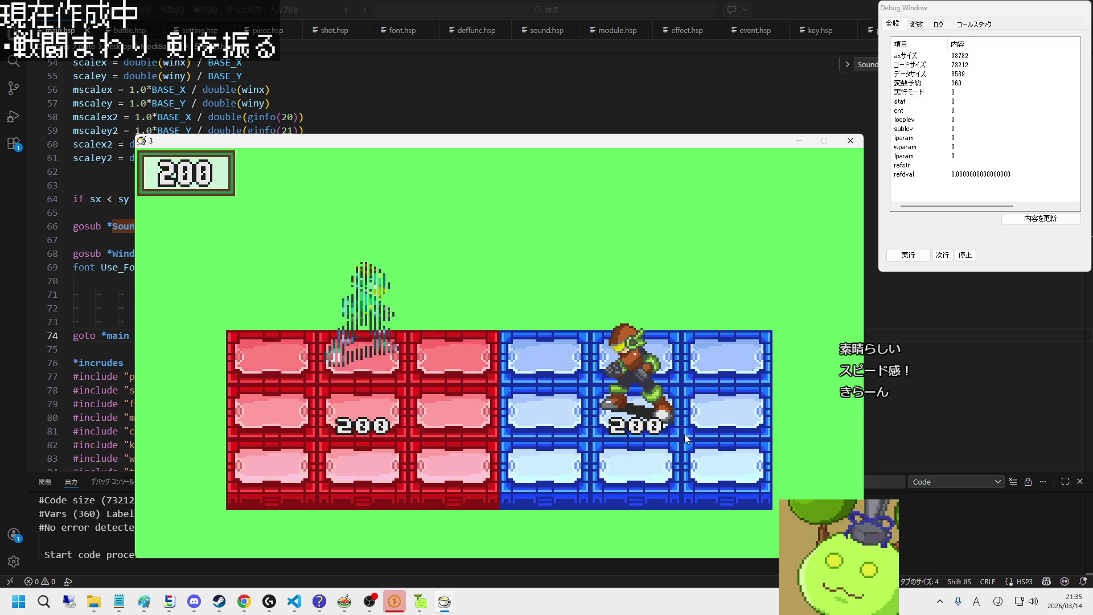
key(z)
key(Right)
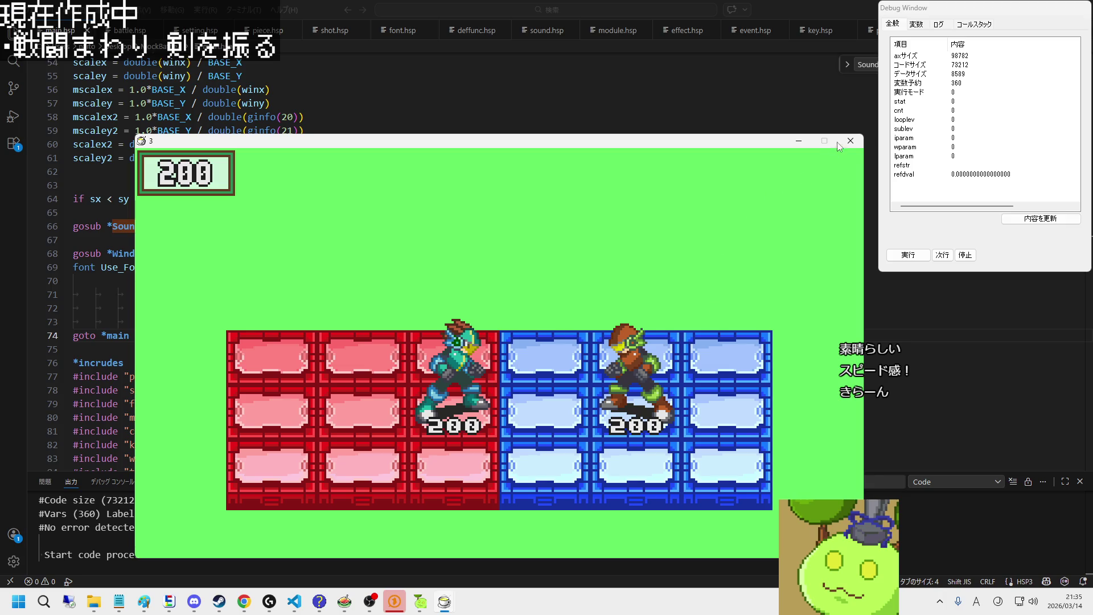
click(849, 142)
Step: Inspect mharuki.png's slash frames in EDGE2 at x4 then x2 zoom, pick rectangle select, return to VS Code
key(alt+Tab)
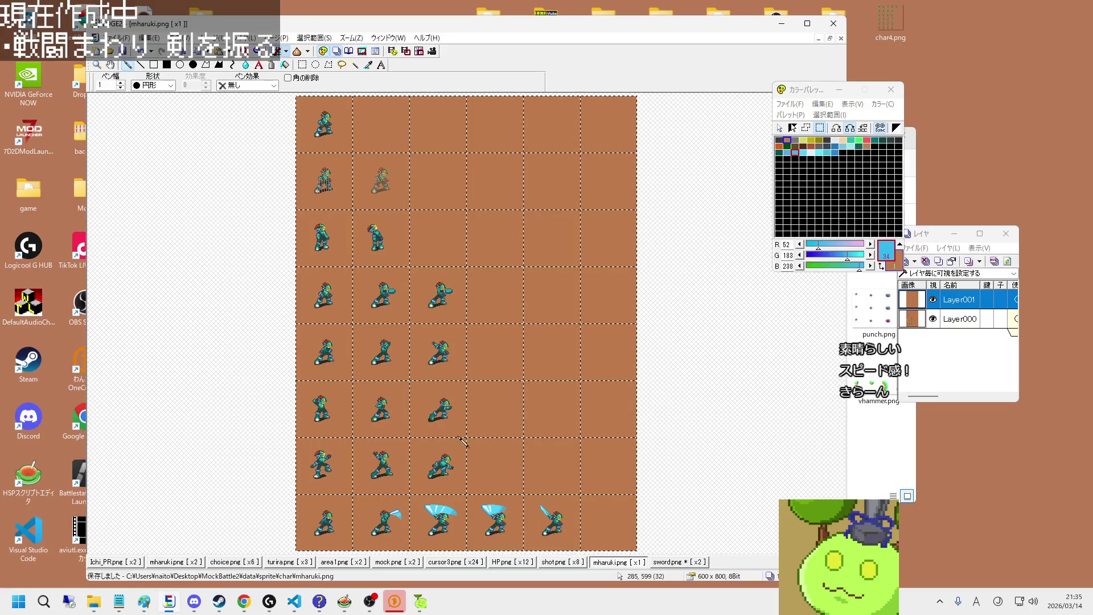
scroll(463, 442, up, 2)
scroll(450, 447, down, 3)
scroll(448, 450, down, 3)
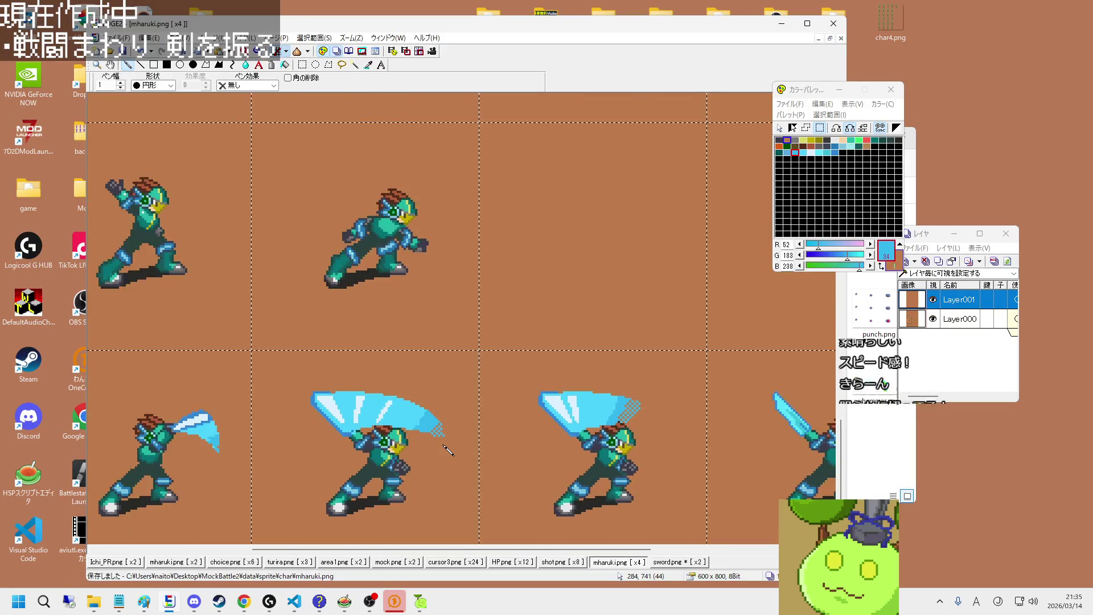
scroll(450, 450, down, 1)
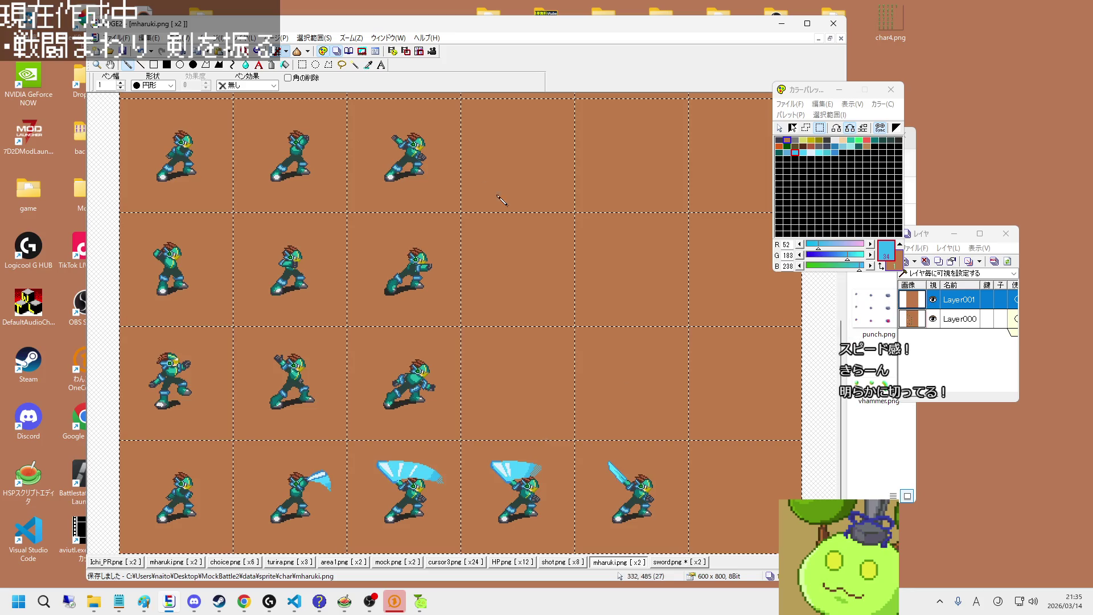
click(303, 65)
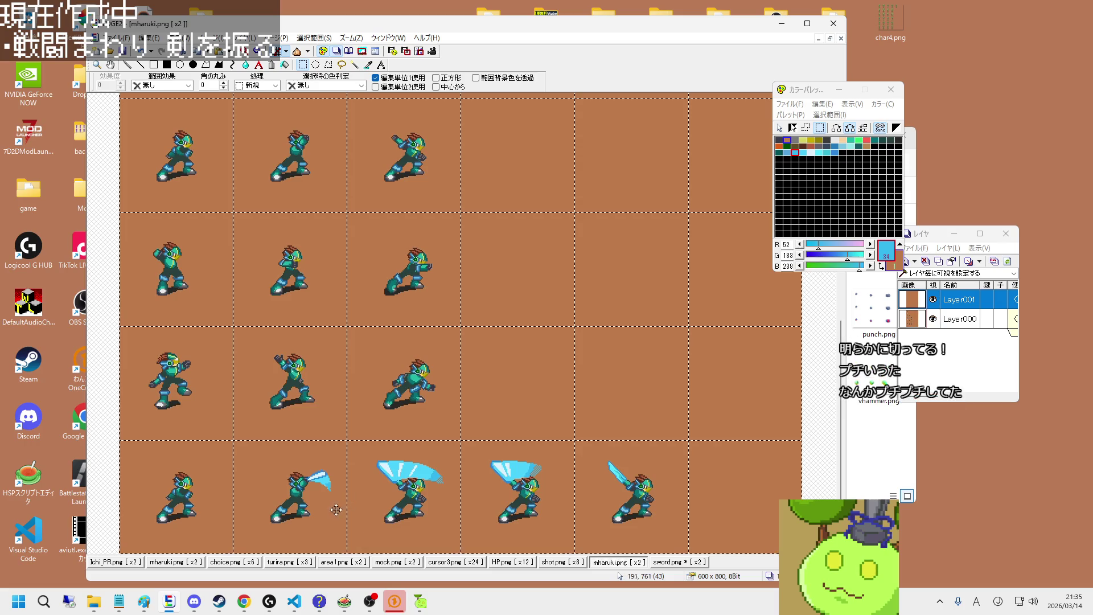
click(294, 602)
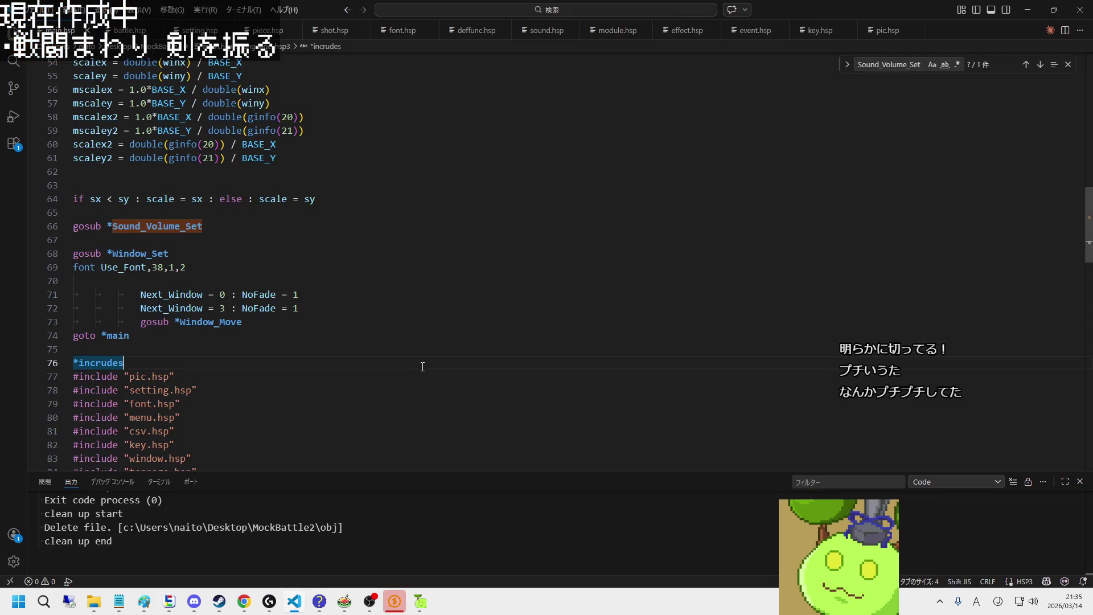
Step: Compile and launch the battle with F5, slashing while moving the player around the panels
key(F5)
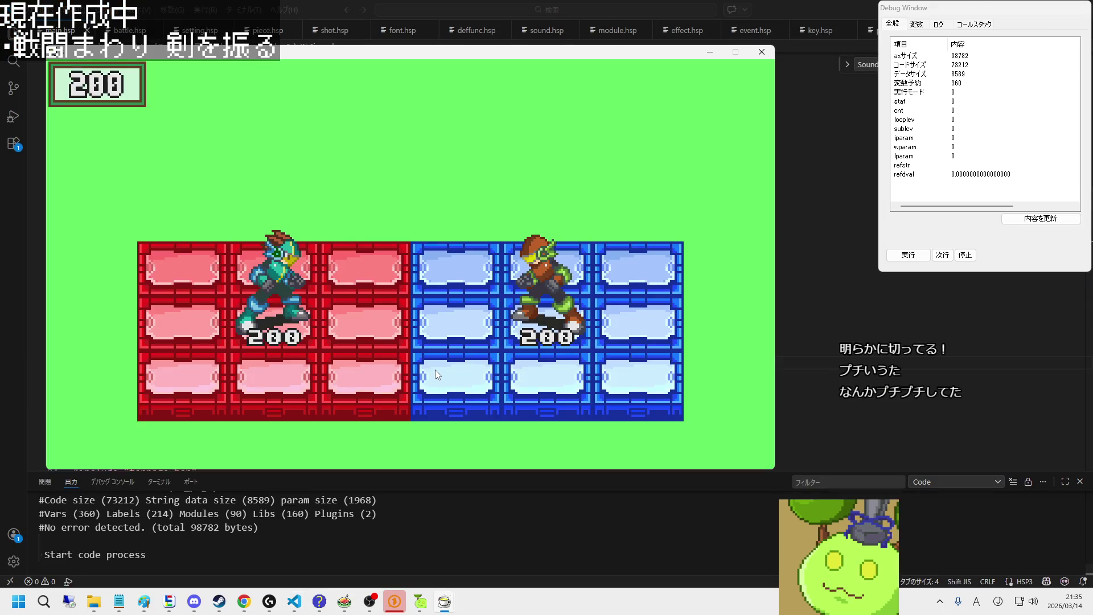
key(z)
key(Right)
key(Up)
key(Left)
key(Down)
key(z)
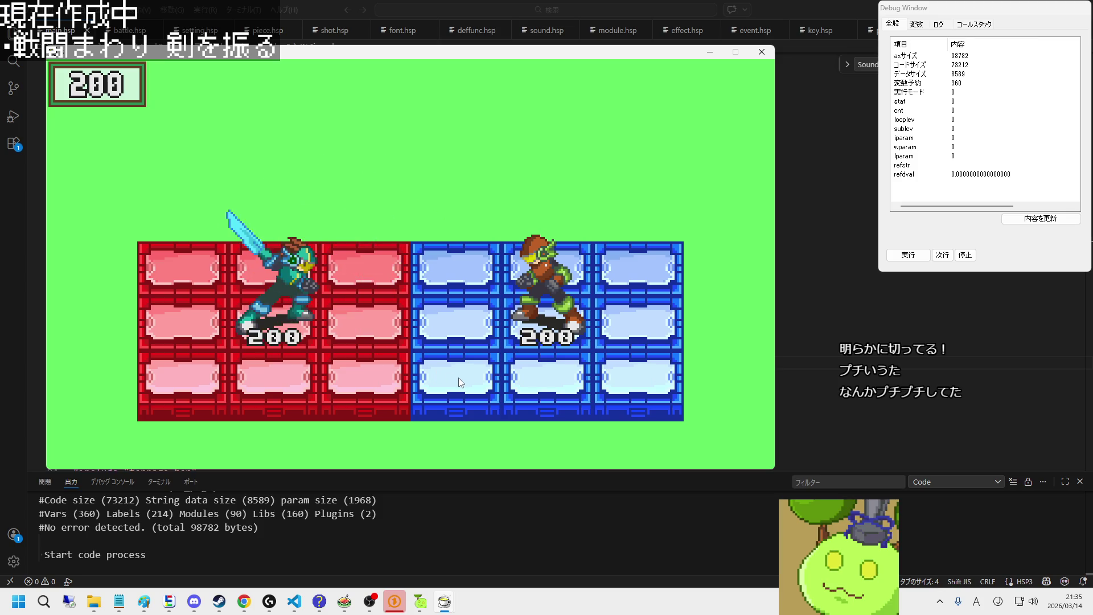
key(Down)
key(Right)
key(Left)
key(z)
Step: Keep moving between middle and top panels swinging the sword, then close the game
key(Left)
key(Up)
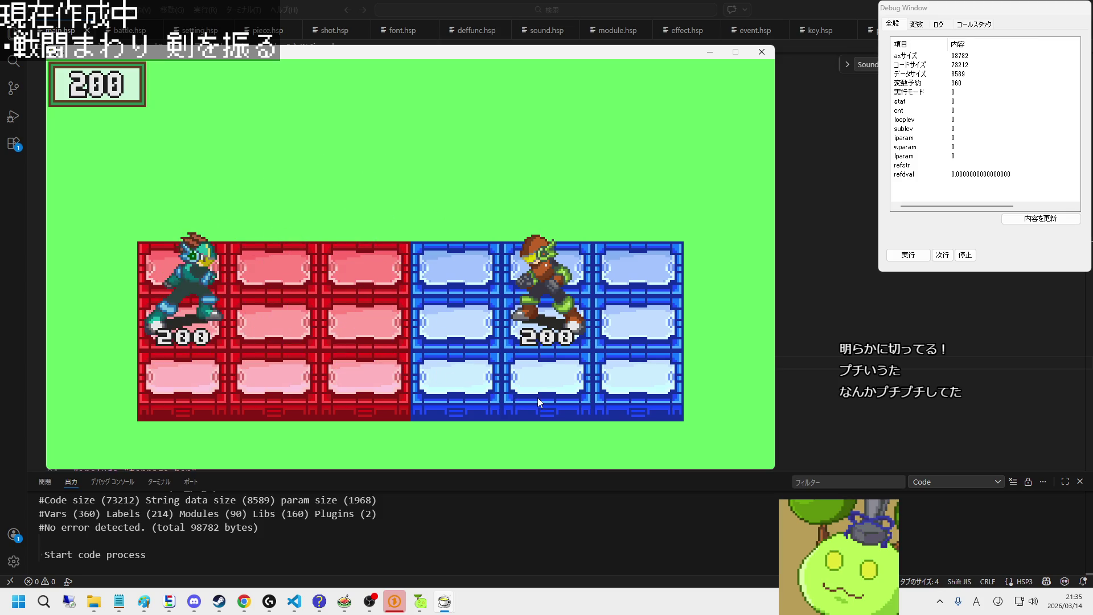
key(Right)
key(Right)
key(z)
key(Left)
key(Down)
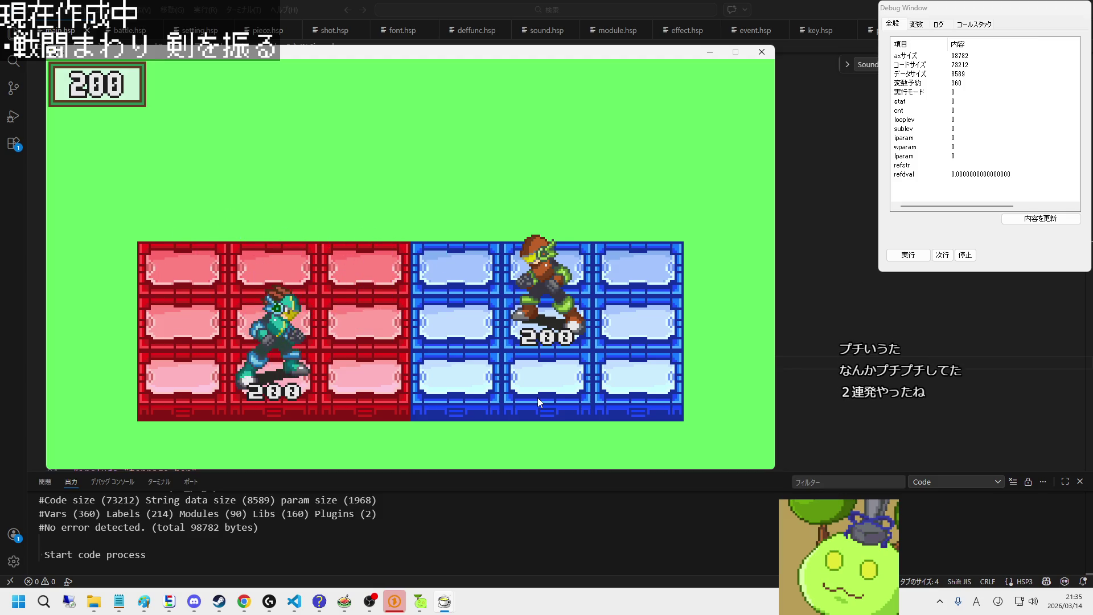
key(z)
key(Up)
key(Up)
key(Right)
key(z)
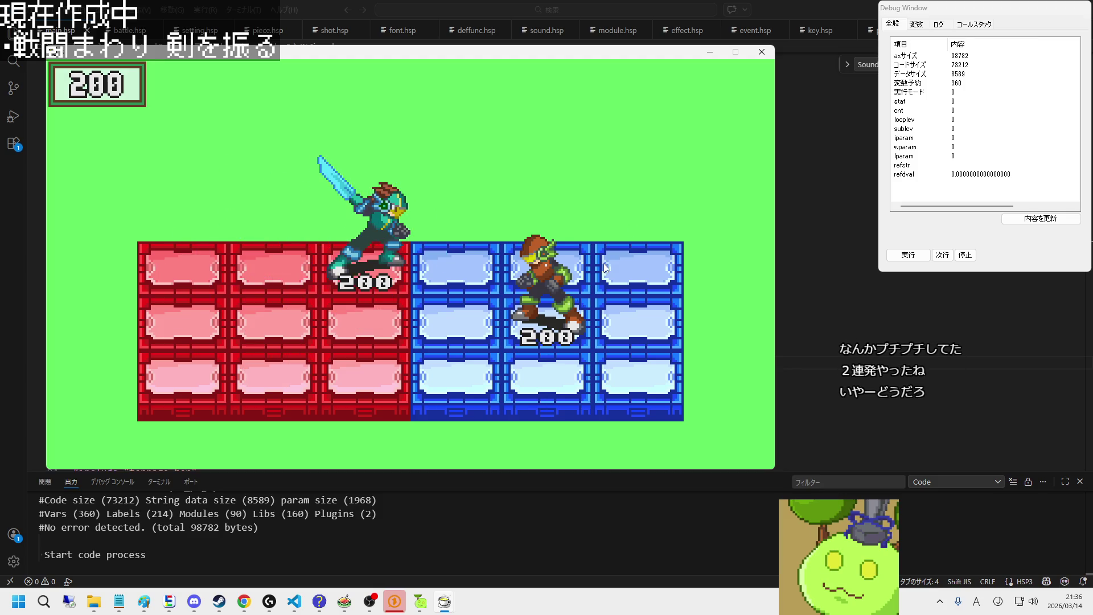
key(Down)
click(761, 52)
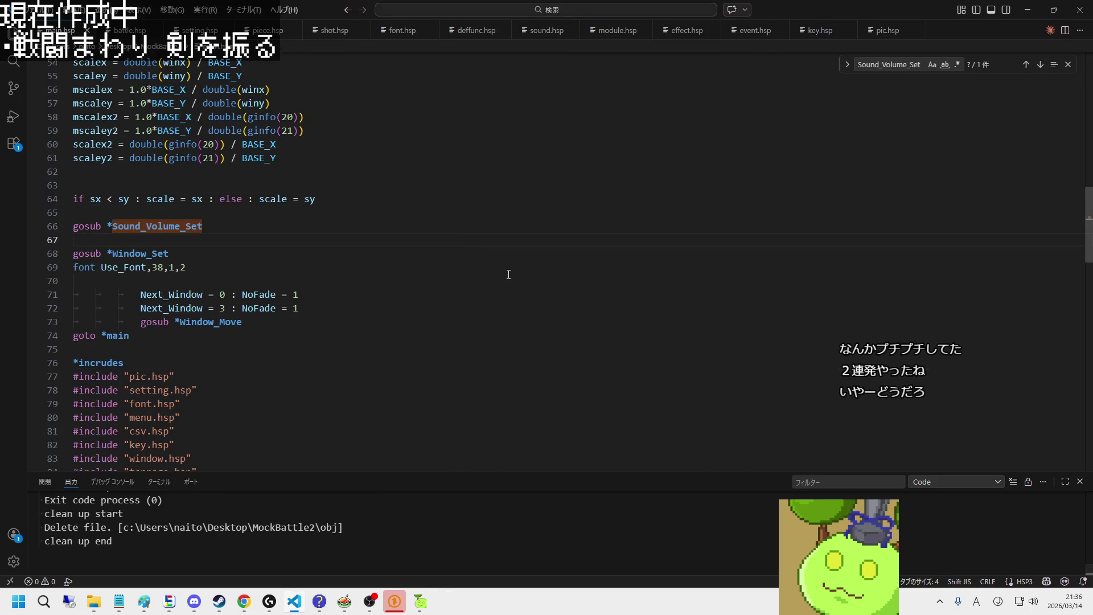
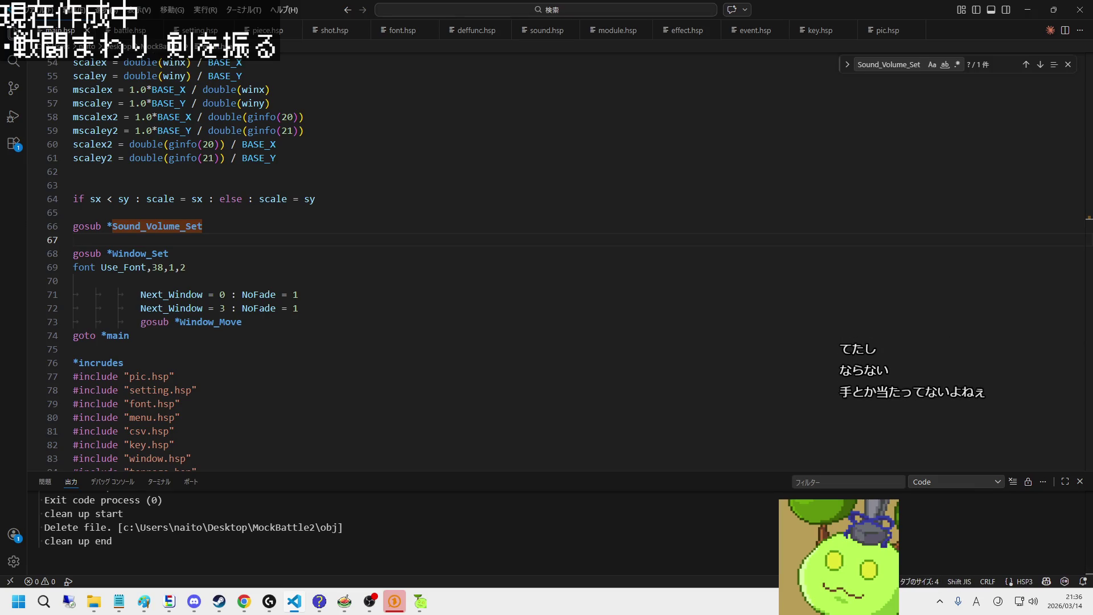
Step: Test-run the game, close it, and select the *incrudes label in the code
key(F5)
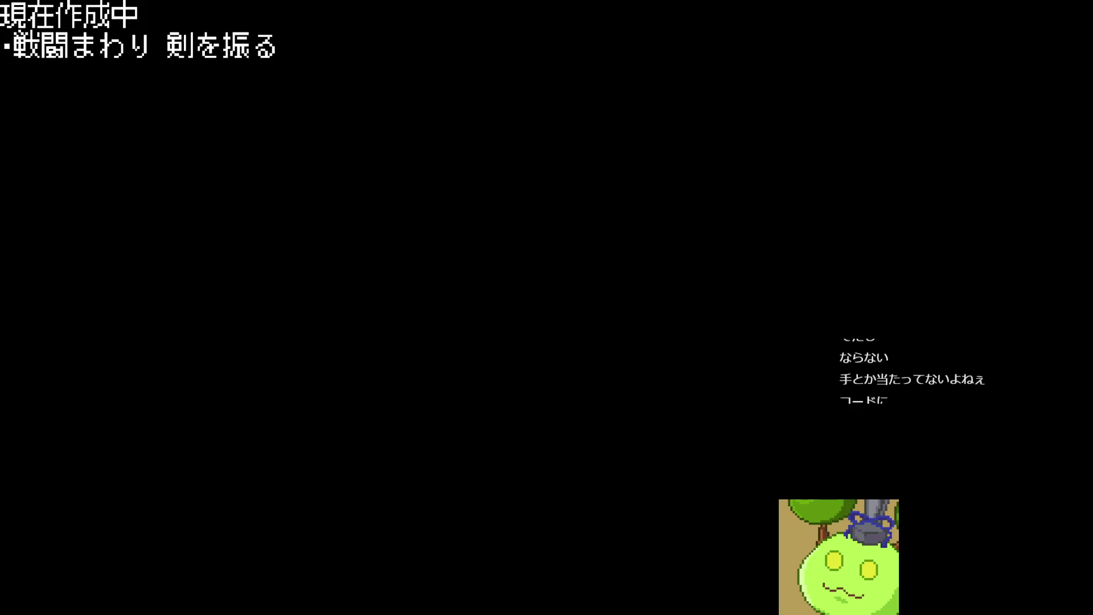
key(alt+F4)
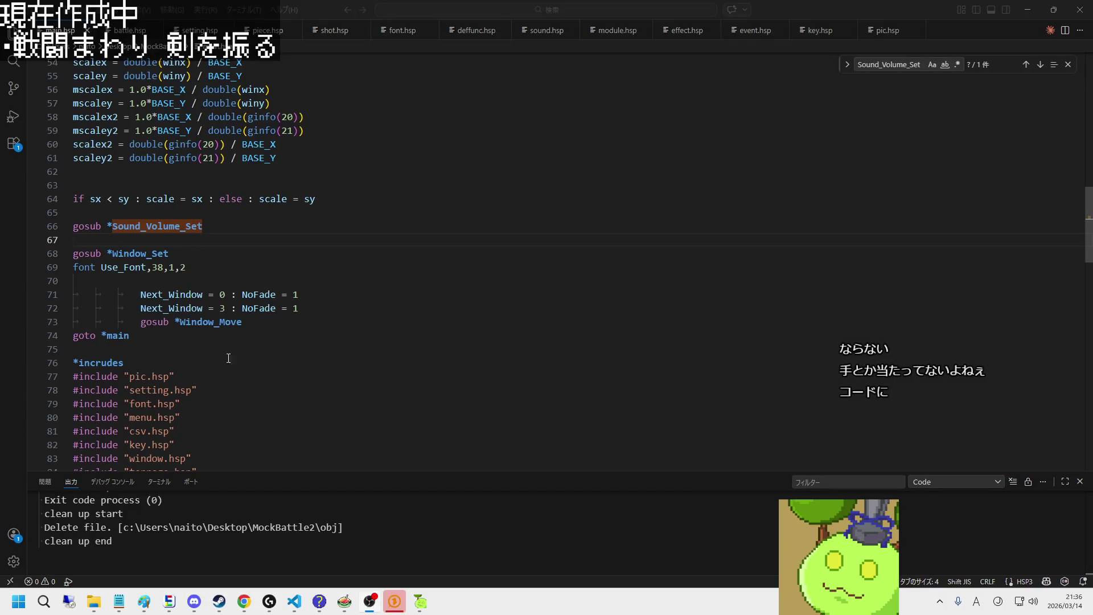
click(313, 335)
click(316, 364)
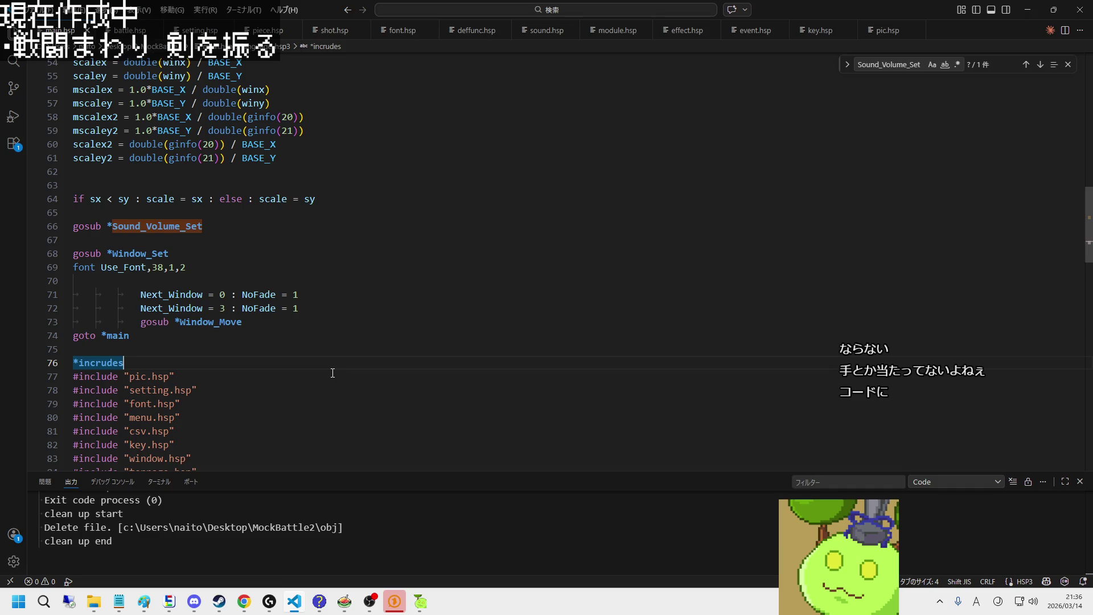
Step: Select the *Window_Set label on line 68 and glance at the weapon images folder
drag(107, 254, 355, 255)
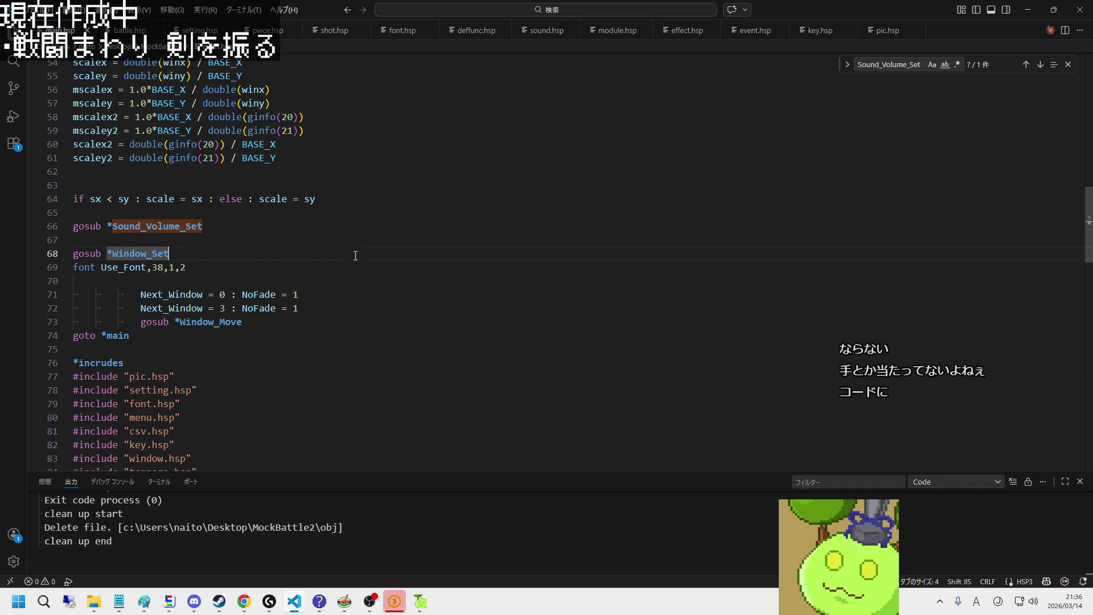
click(94, 601)
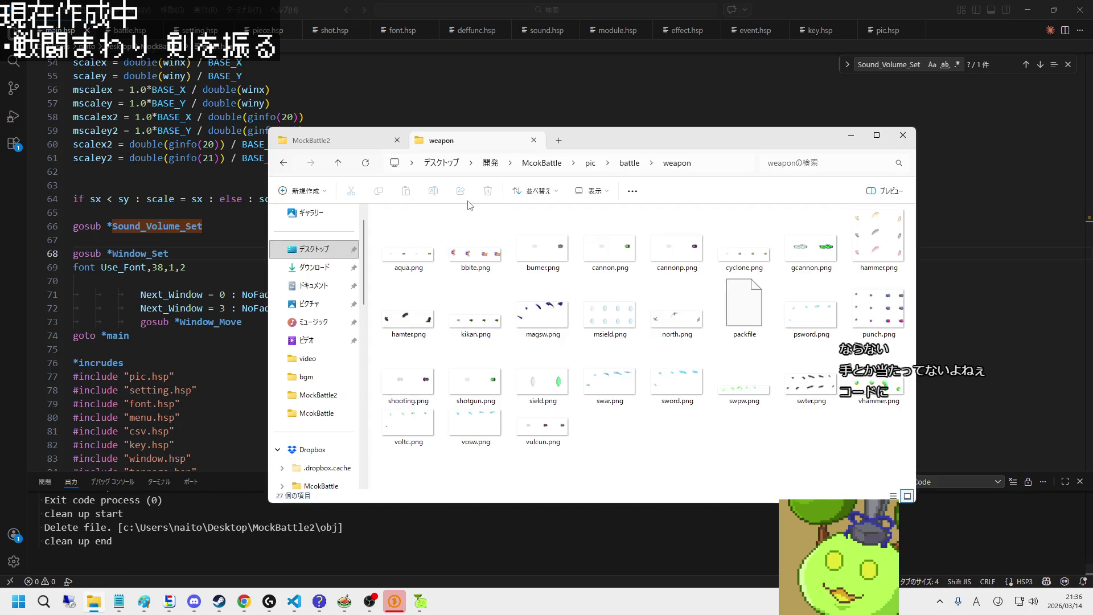
click(295, 601)
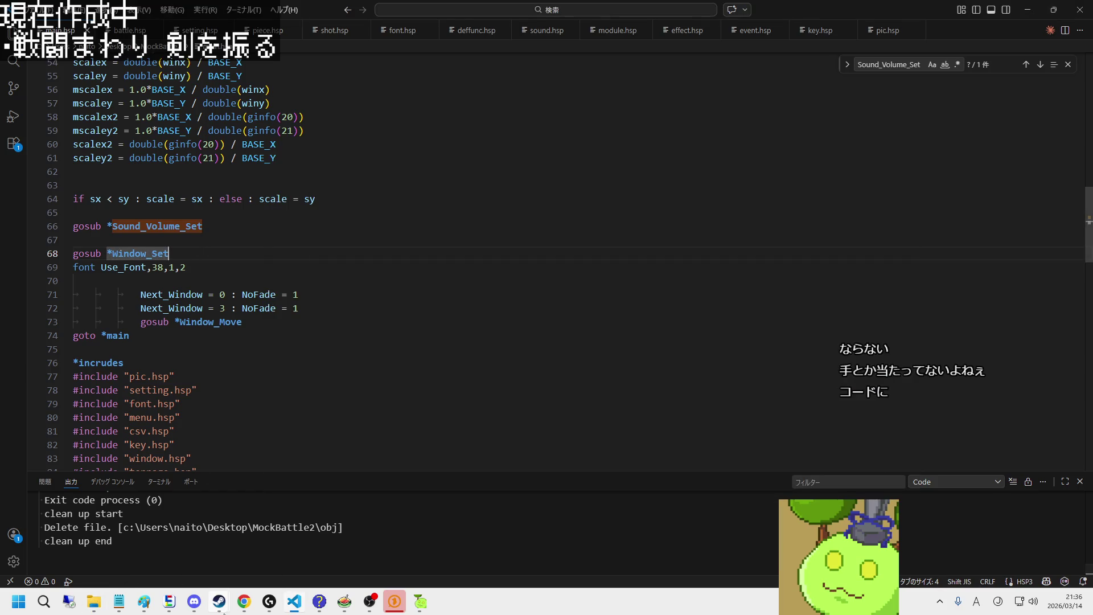
Step: Open the mock.png sprite sheet in the pixel-art editor, showing the whole sheet
click(169, 602)
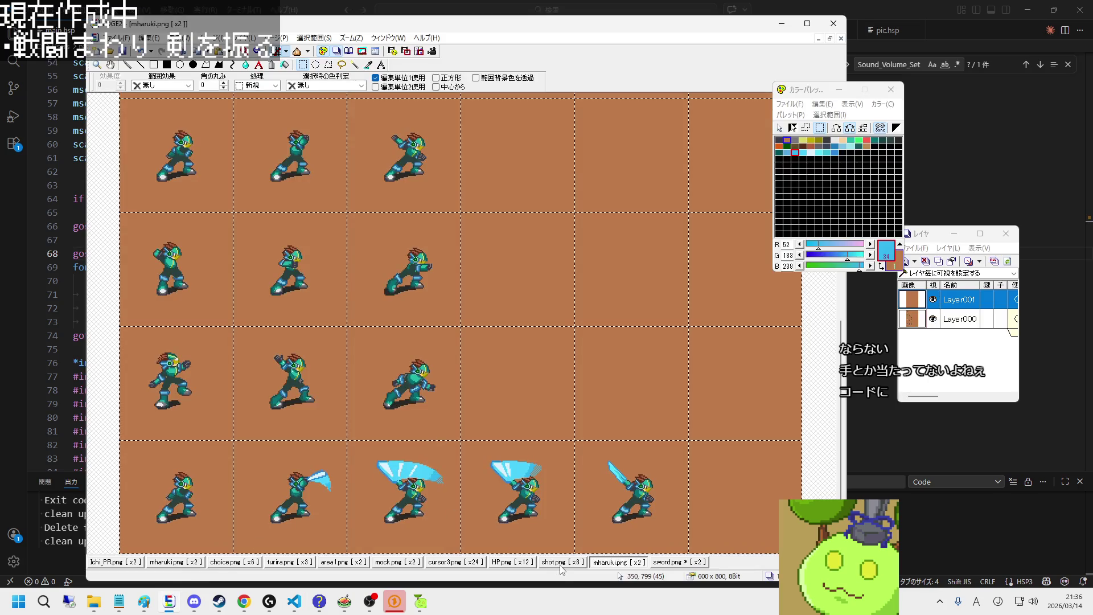
click(398, 563)
scroll(393, 398, down, 2)
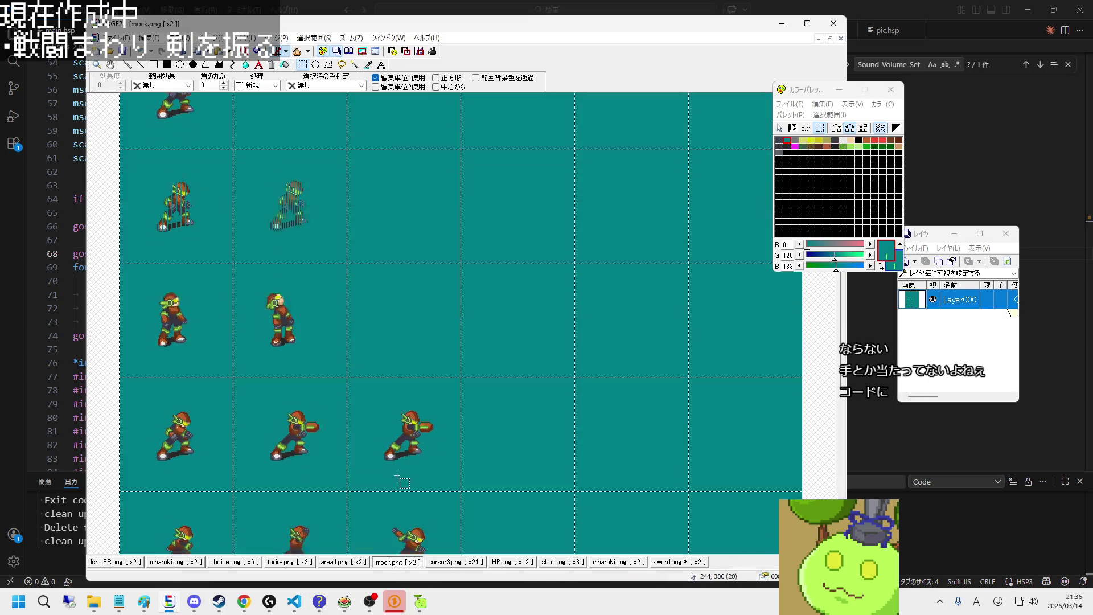
scroll(393, 427, down, 2)
key(minus)
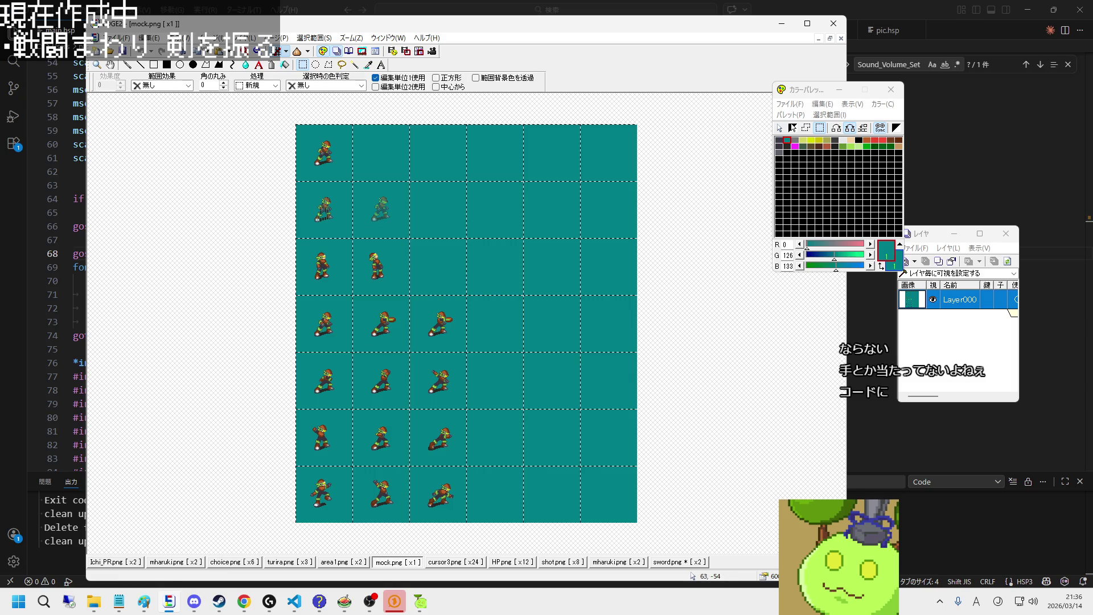
Step: Change the mock.png canvas height from 700 to 800 pixels
click(208, 38)
click(238, 147)
double_click(469, 238)
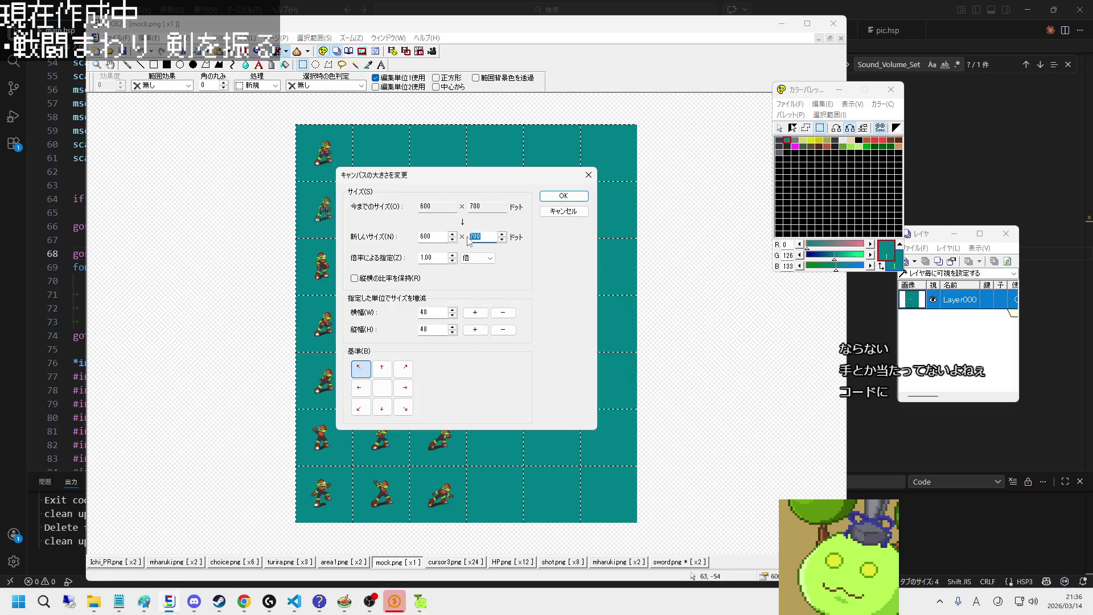
text(800)
click(563, 196)
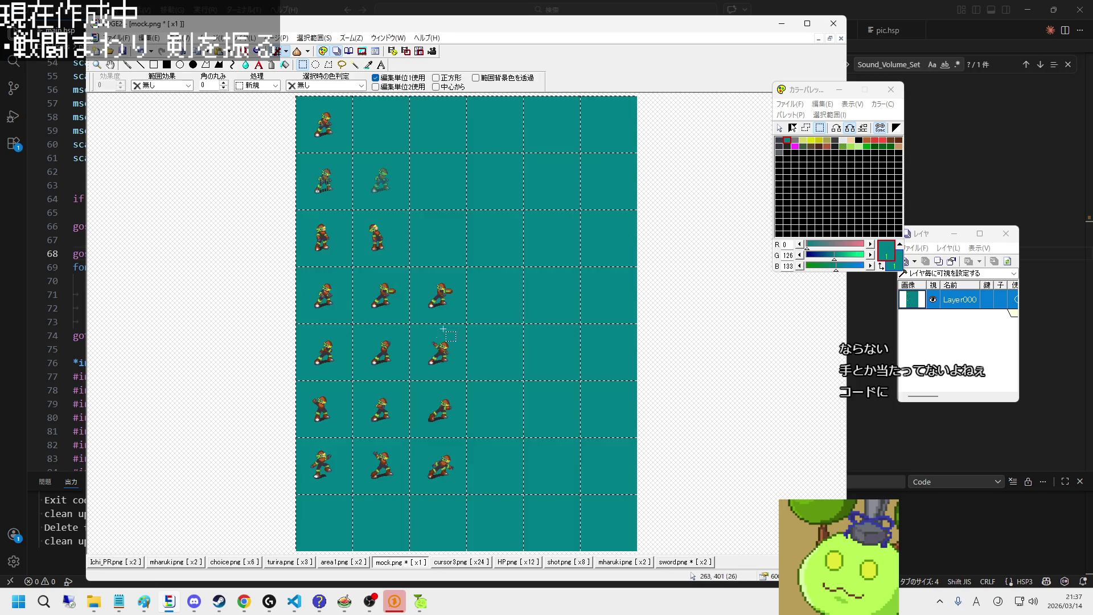
key(plus)
key(minus)
Step: Copy the three seventh-row frames into the new bottom-left cell of mock.png
drag(370, 452, 415, 456)
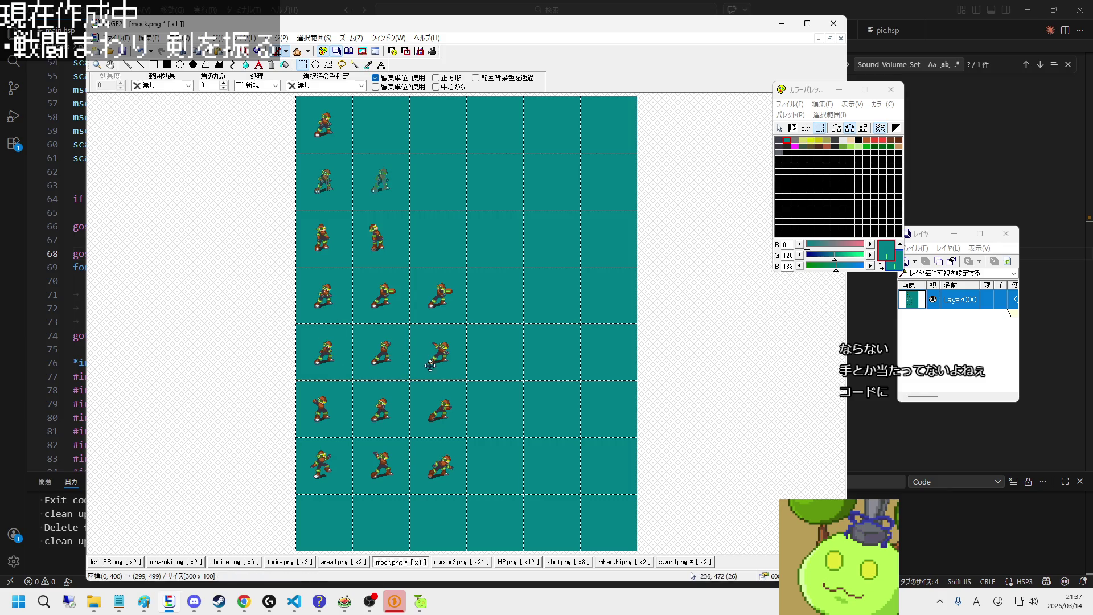
click(314, 524)
key(plus)
key(plus)
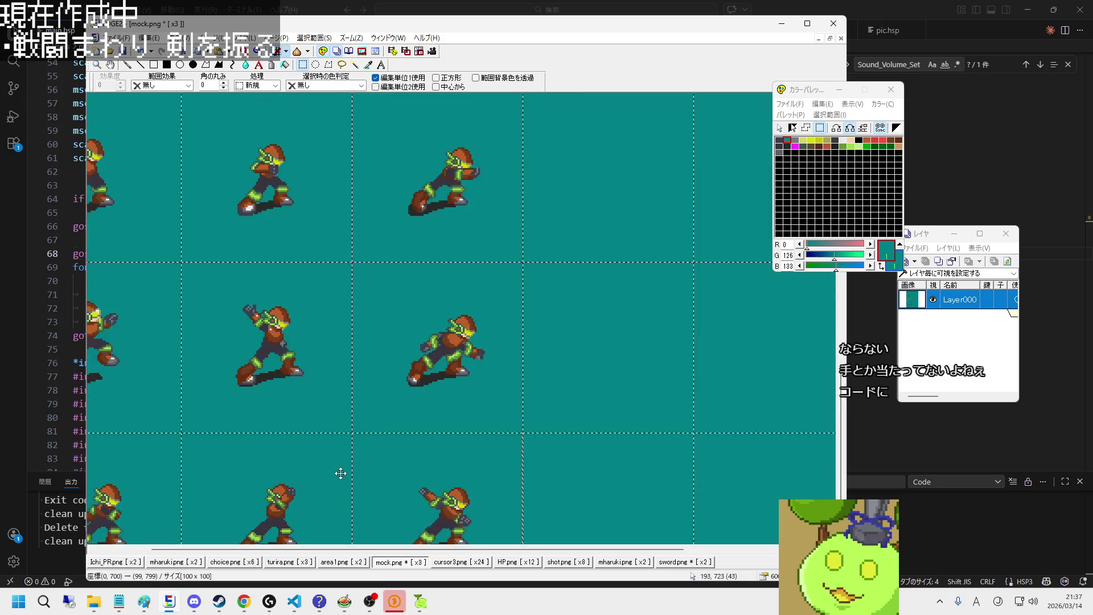
key(minus)
Step: Select the two second-row frames and zoom around the sheet to check the frames
key(minus)
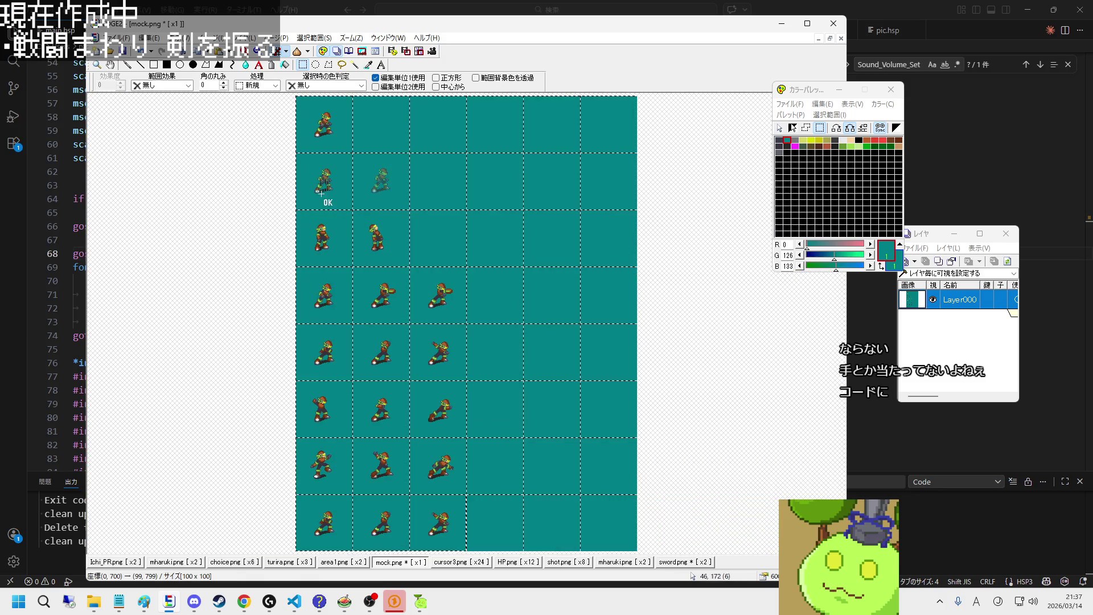
drag(328, 202, 363, 185)
key(plus)
key(plus)
key(plus)
key(minus)
key(minus)
key(minus)
key(minus)
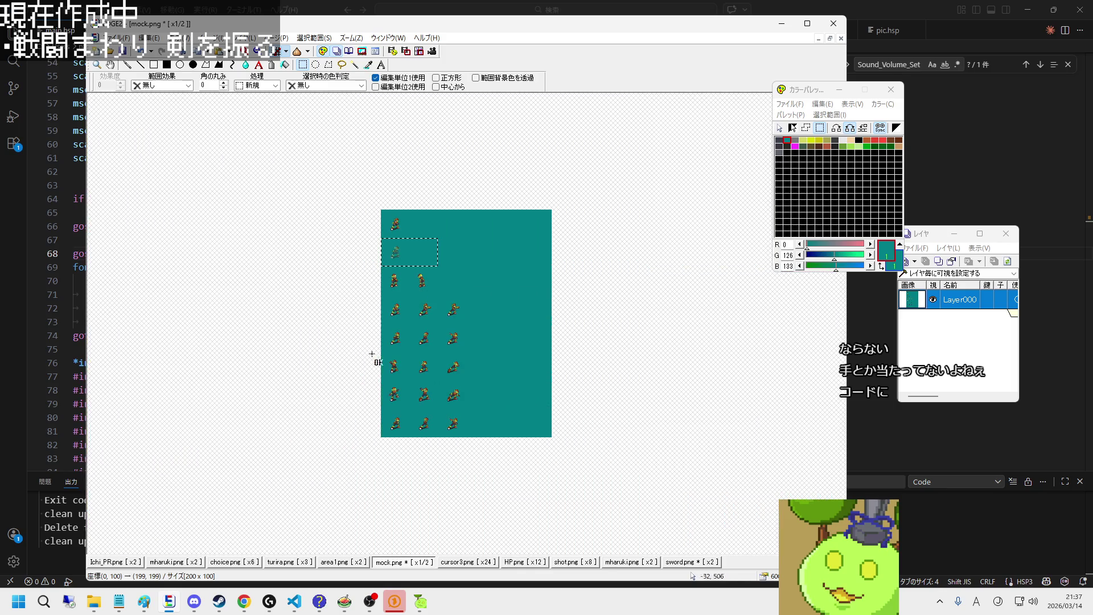
key(plus)
key(plus)
key(plus)
scroll(361, 452, down, 2)
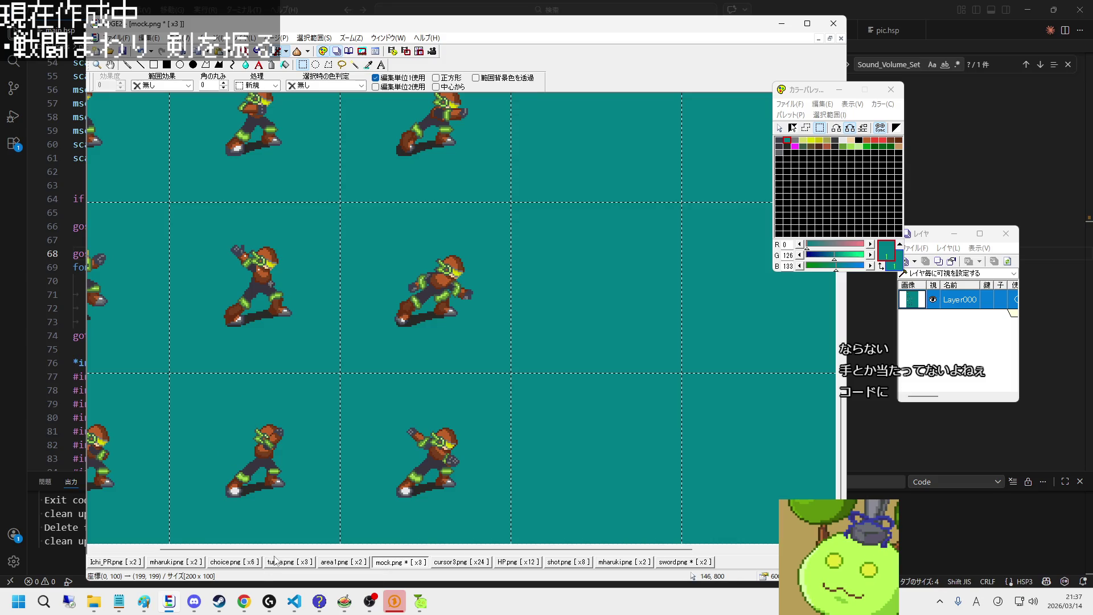
scroll(246, 514, left, 2)
key(minus)
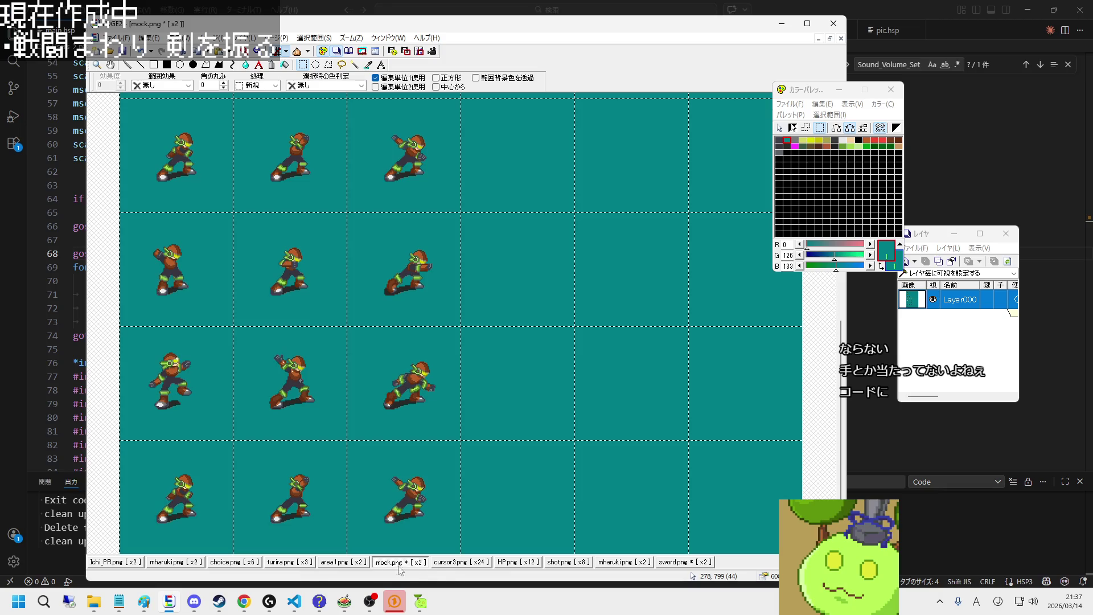
click(183, 562)
click(247, 562)
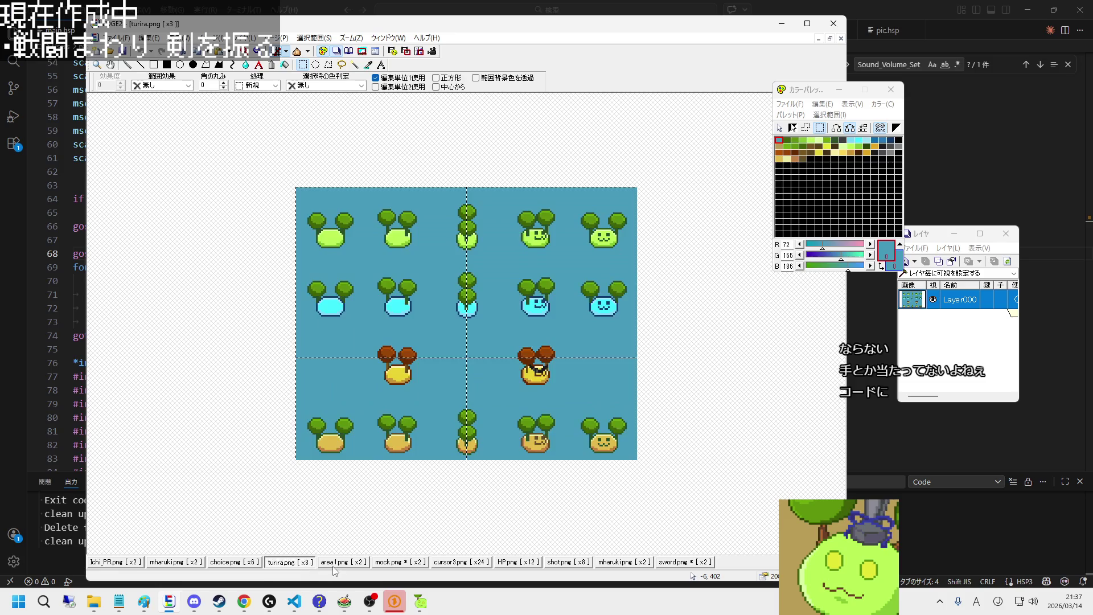
click(344, 562)
click(393, 563)
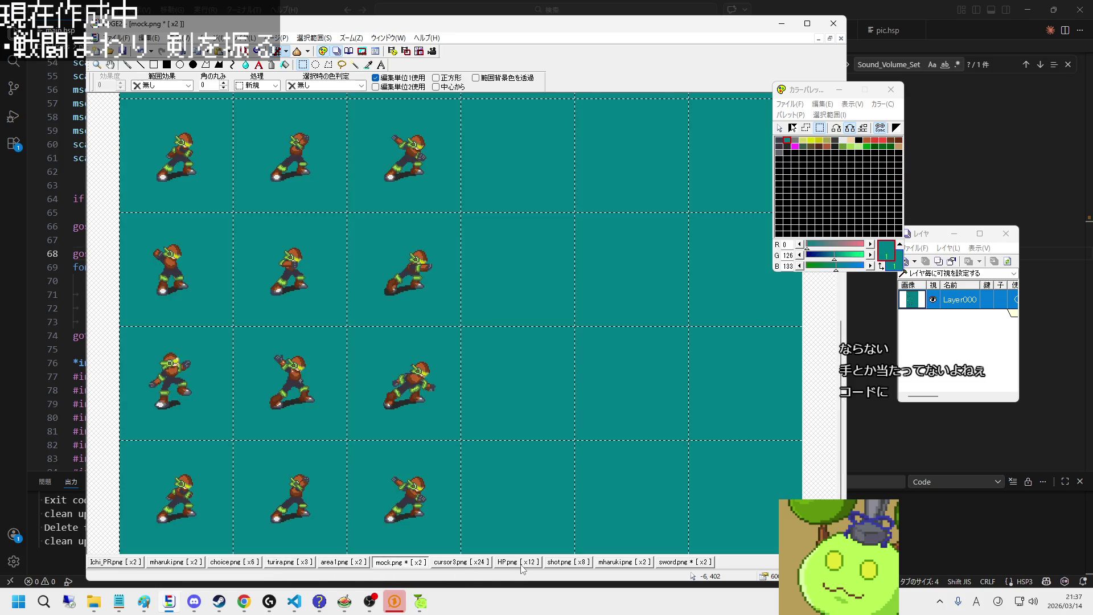
click(626, 563)
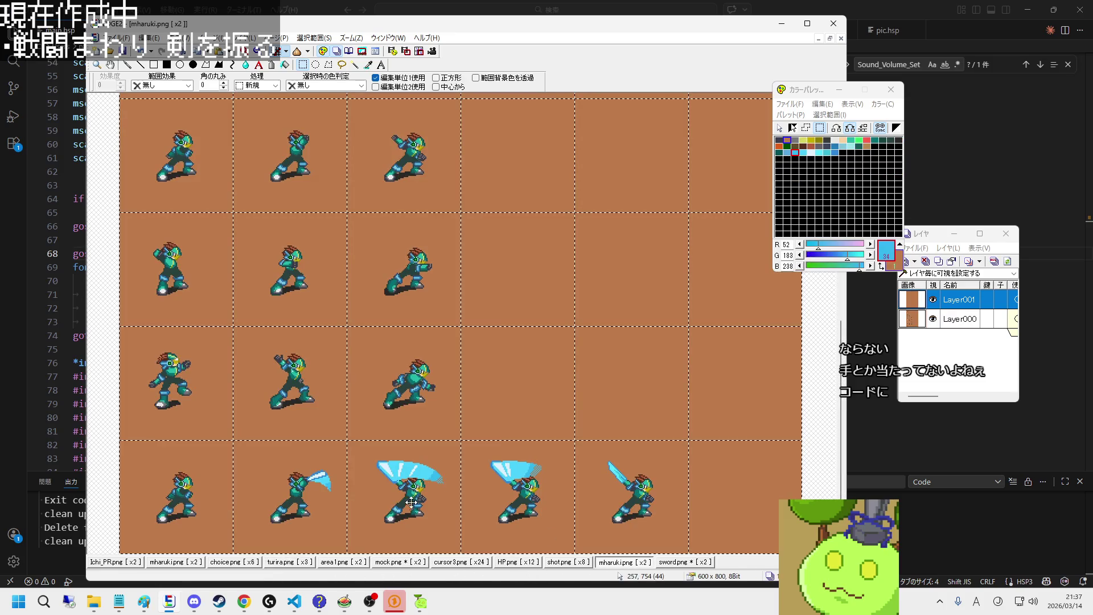
right_click(429, 403)
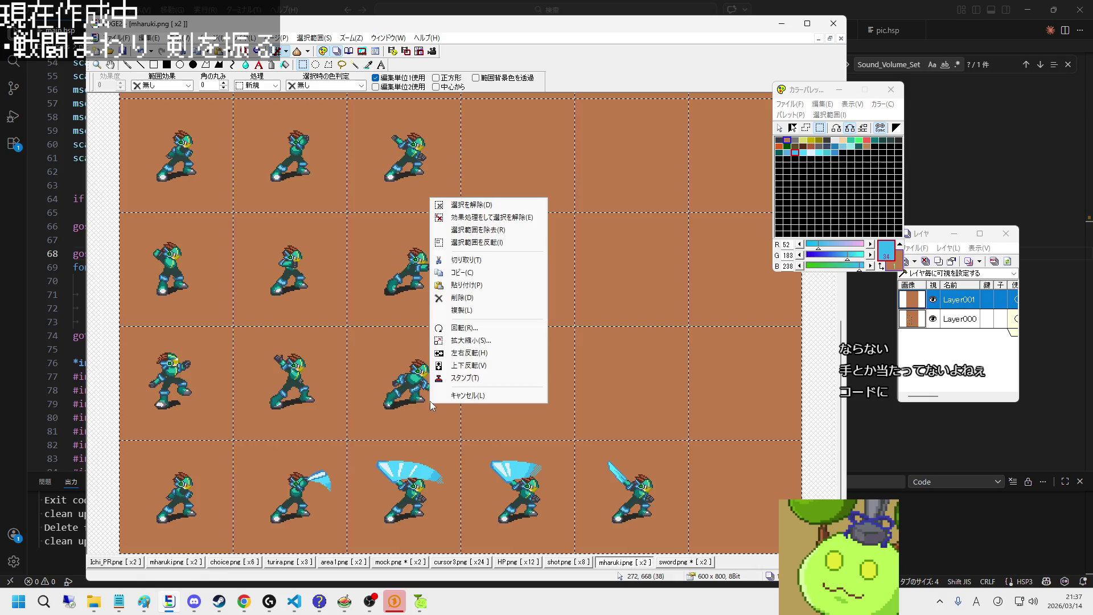
click(463, 215)
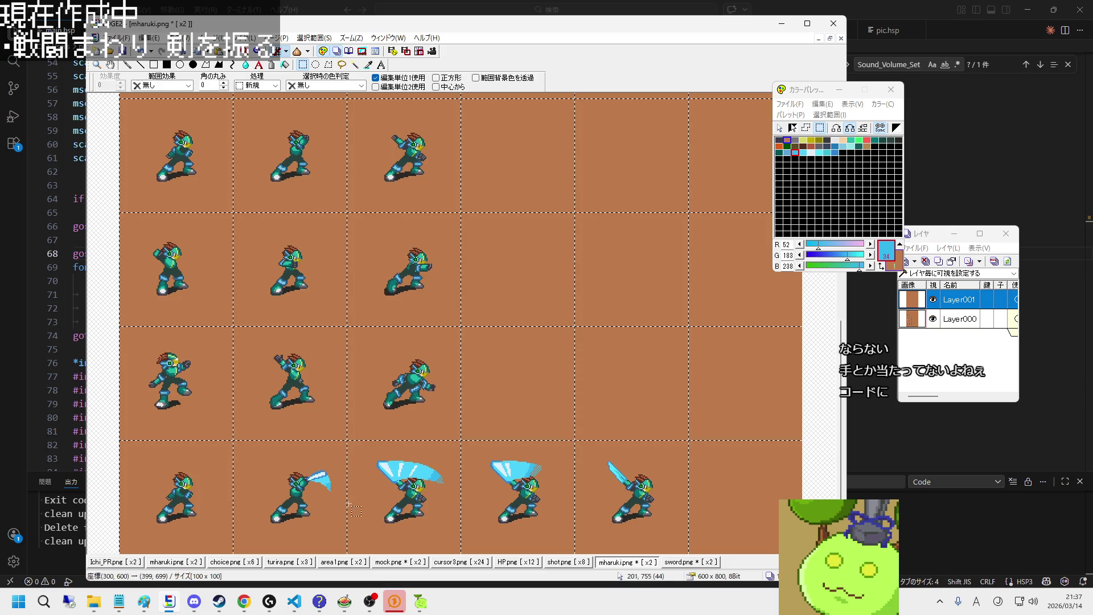
click(408, 564)
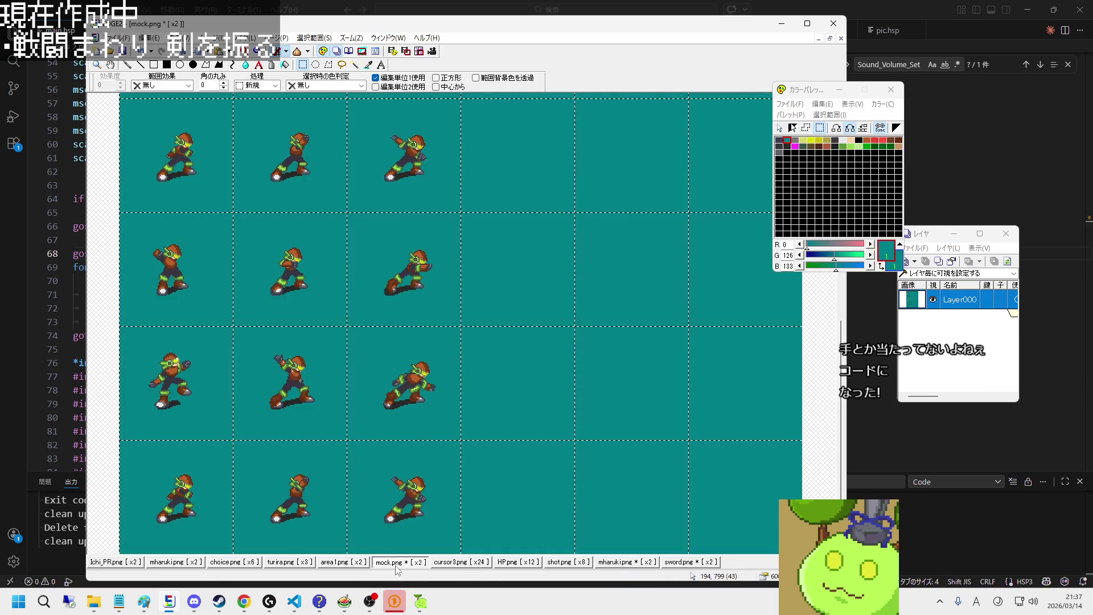